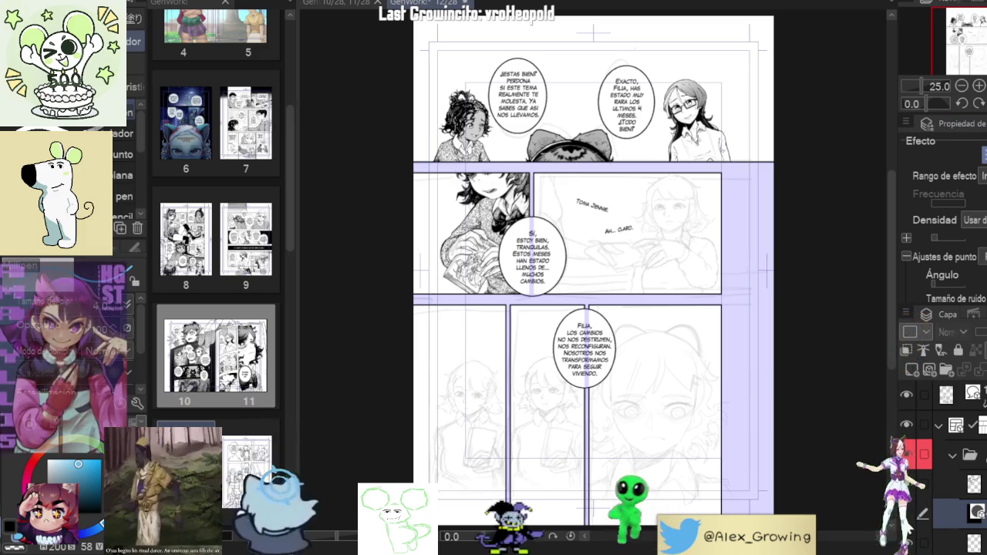
Undo the last action and zoom around the speech bubble and panels
key(ctrl+z)
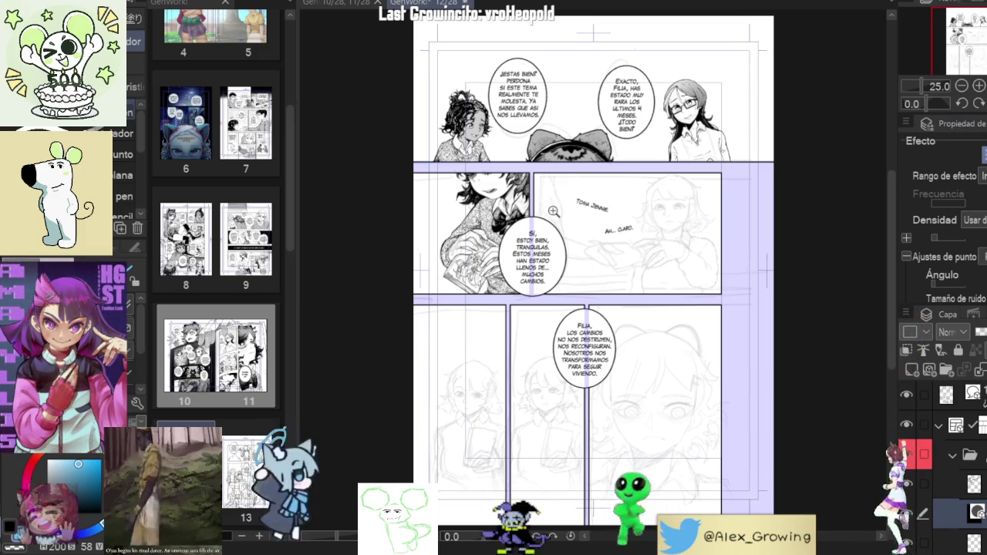
scroll(535, 249, up, 5)
scroll(645, 337, down, 2)
scroll(644, 337, up, 1)
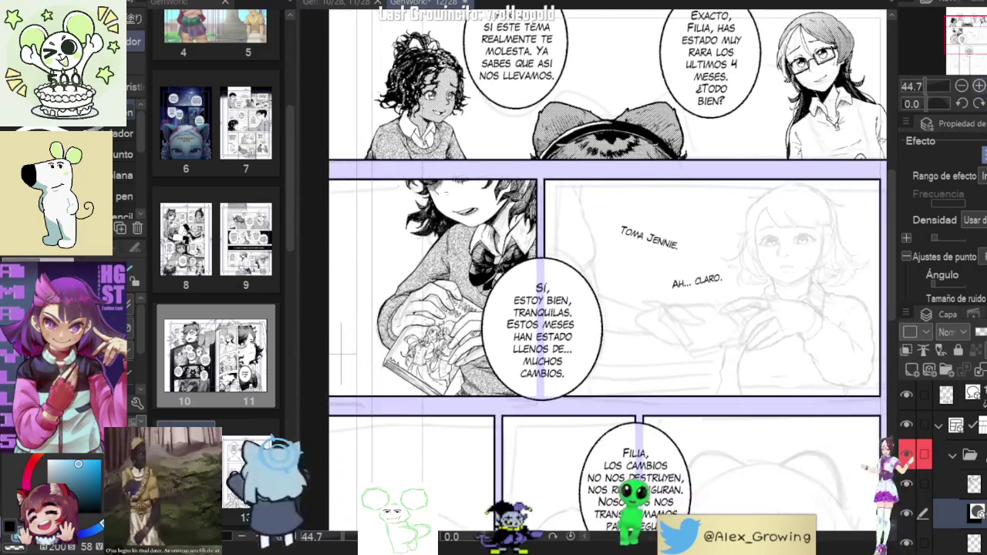
click(979, 86)
click(962, 85)
click(961, 86)
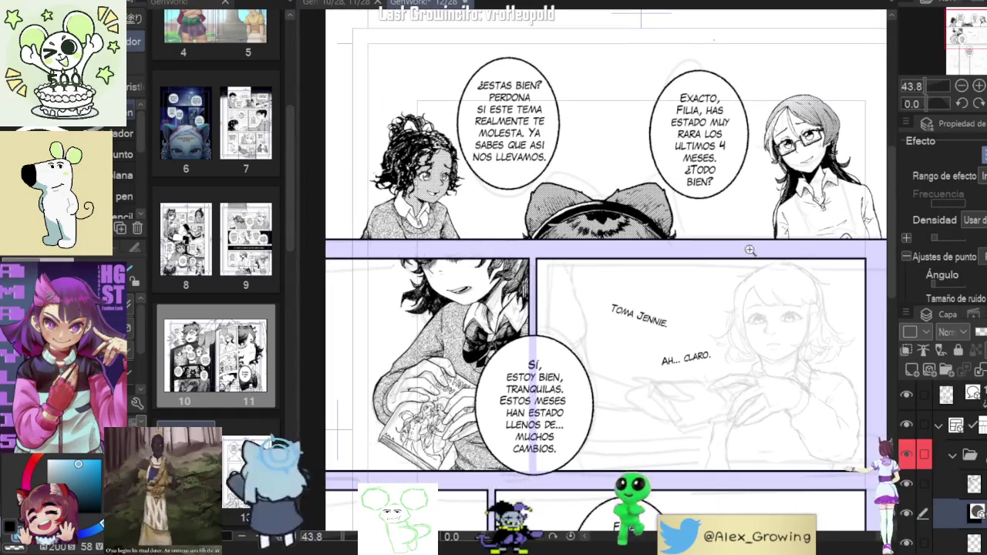
Scroll and pan the view across the page's top panels
scroll(763, 262, up, 1)
scroll(752, 268, up, 1)
scroll(742, 272, up, 1)
scroll(742, 272, up, 1)
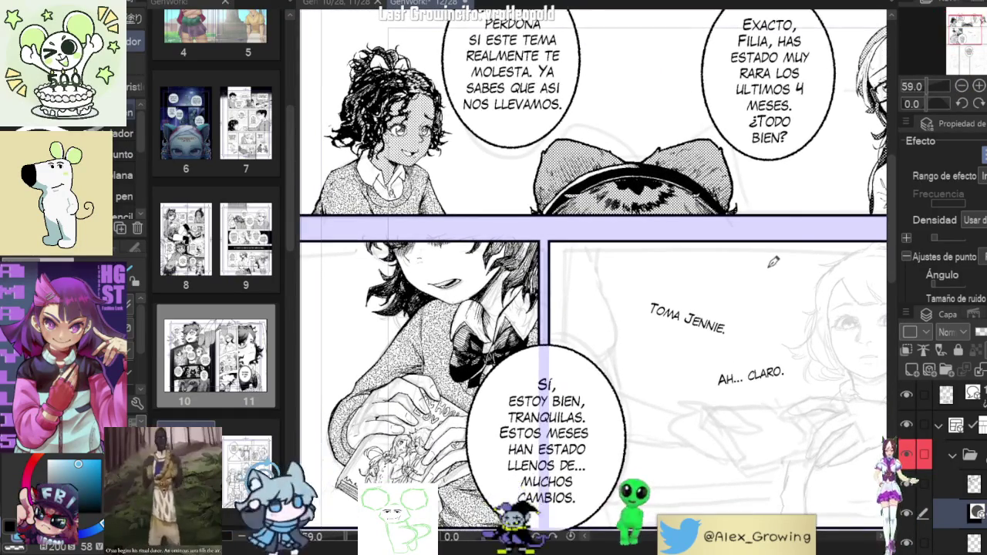
scroll(729, 282, up, 1)
scroll(724, 284, up, 1)
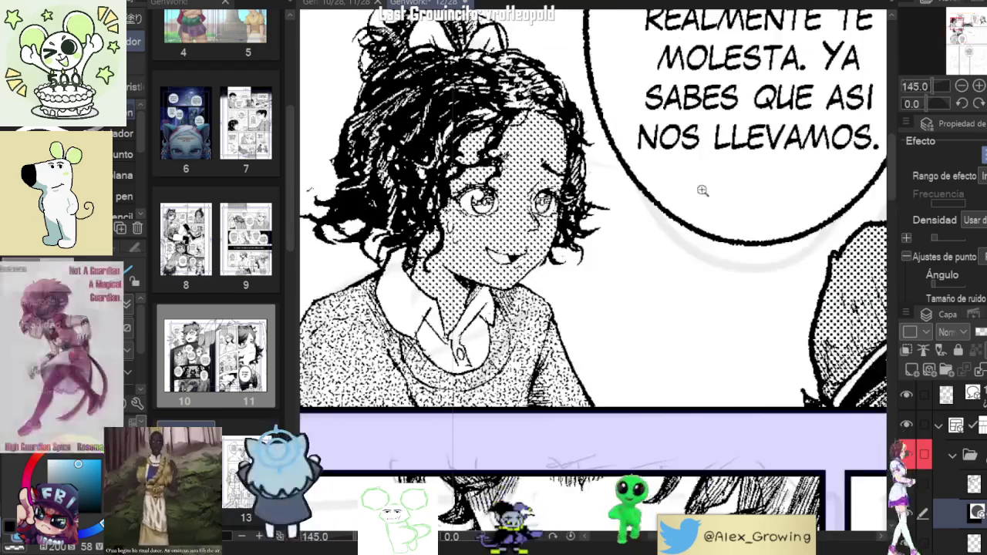
scroll(724, 283, down, 2)
drag(776, 272, 629, 260)
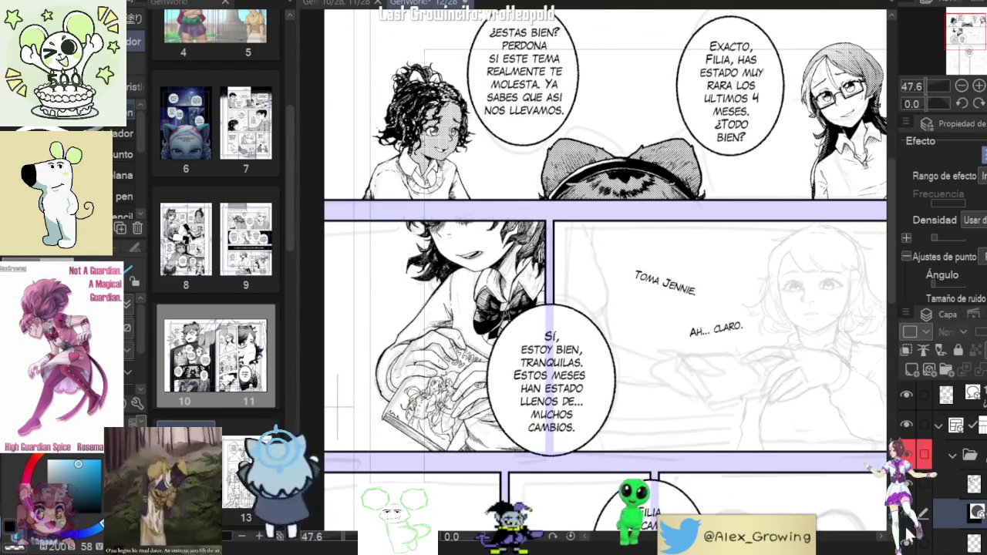
scroll(940, 463, down, 2)
scroll(956, 466, down, 2)
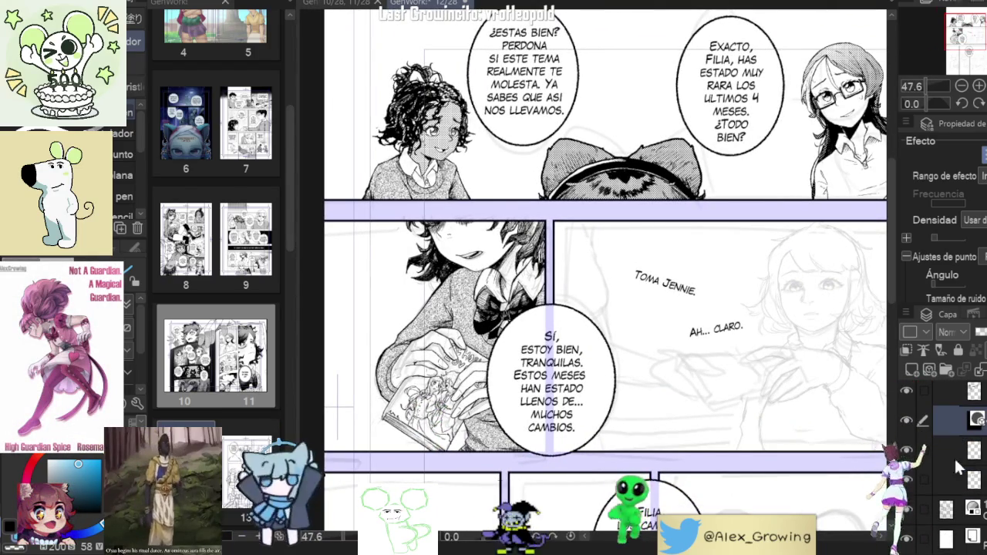
drag(839, 408, 797, 425)
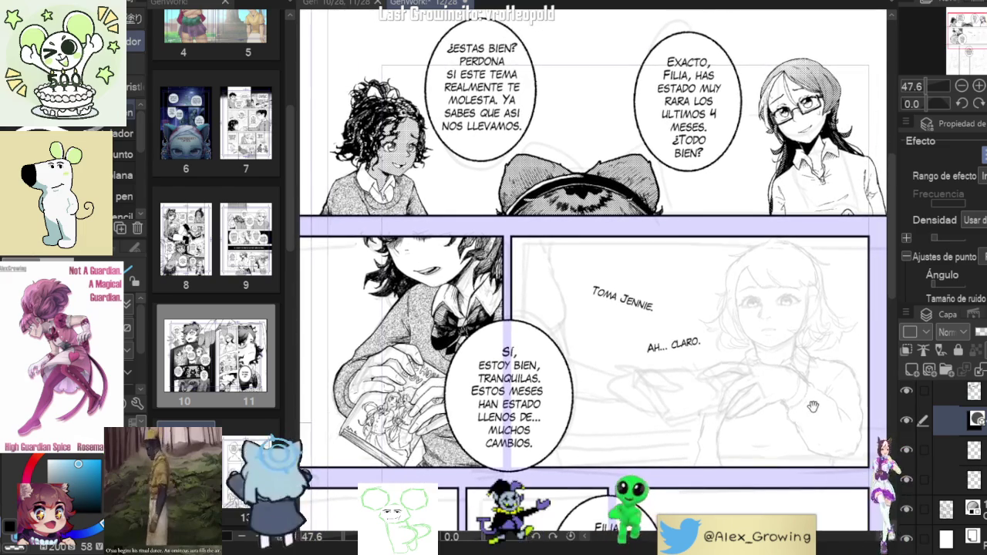
Toggle the ink layer to compare it, and add a new layer above it
click(907, 384)
click(907, 384)
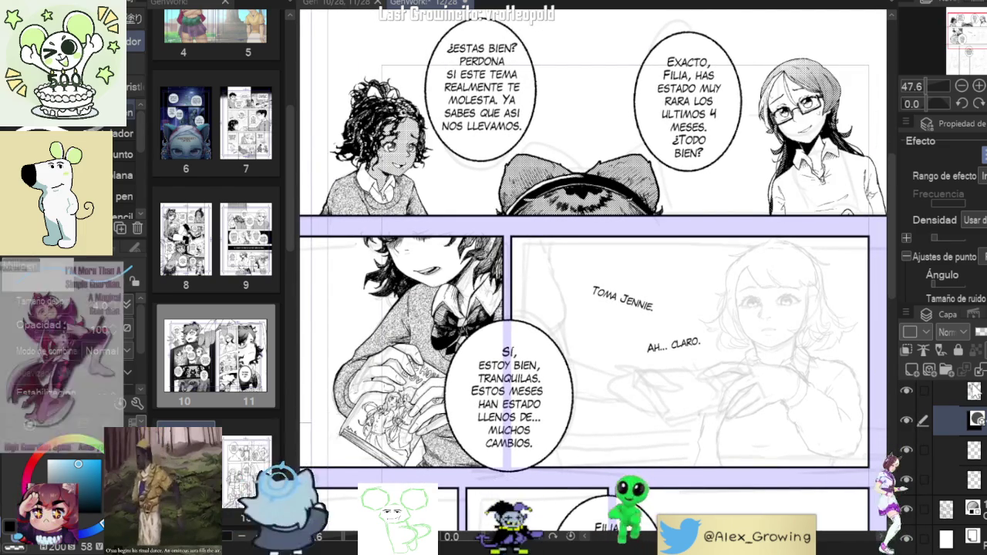
click(978, 394)
click(907, 394)
click(906, 394)
Select the woman's hair tone layer and toggle its visibility to check the tone
scroll(771, 123, up, 5)
scroll(593, 270, up, 2)
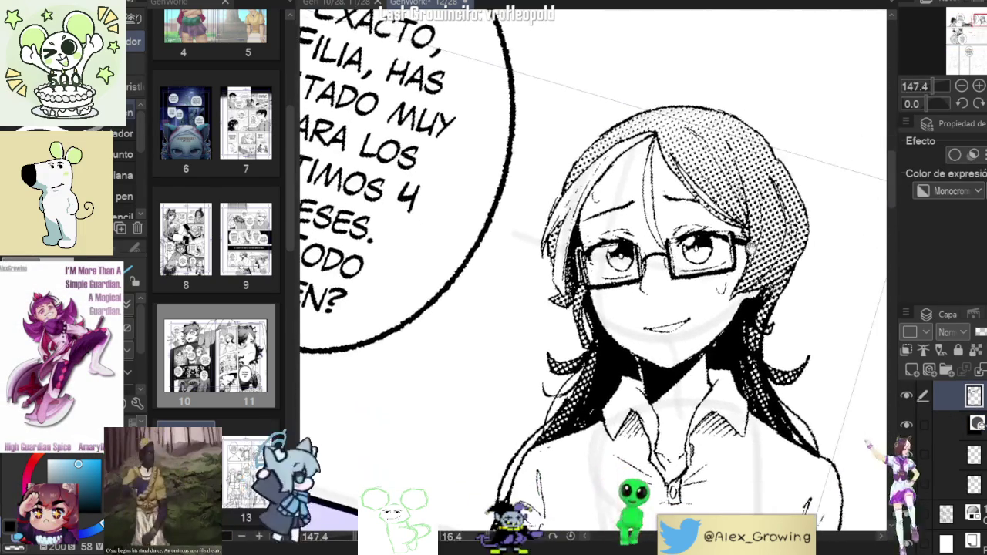
click(956, 484)
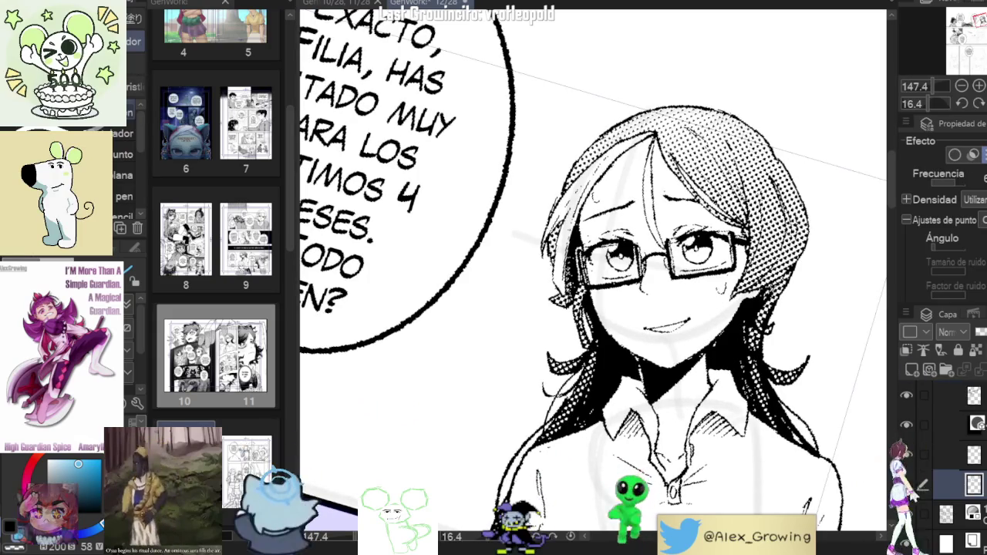
click(906, 429)
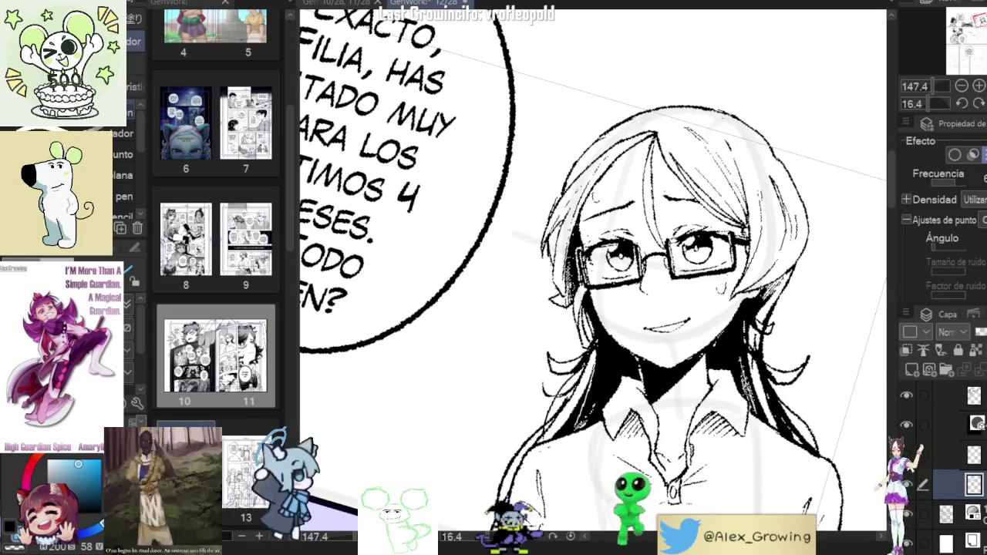
click(906, 429)
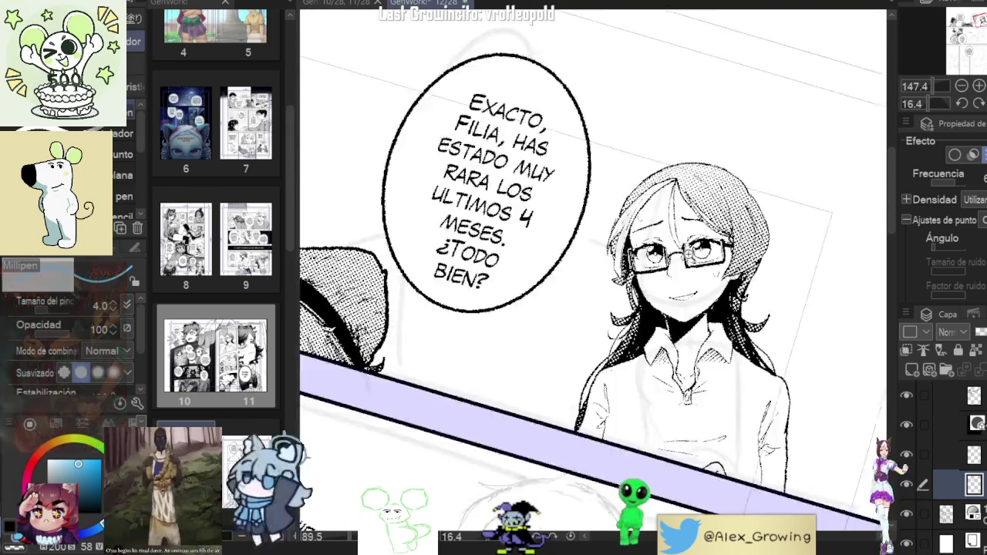
scroll(691, 165, down, 5)
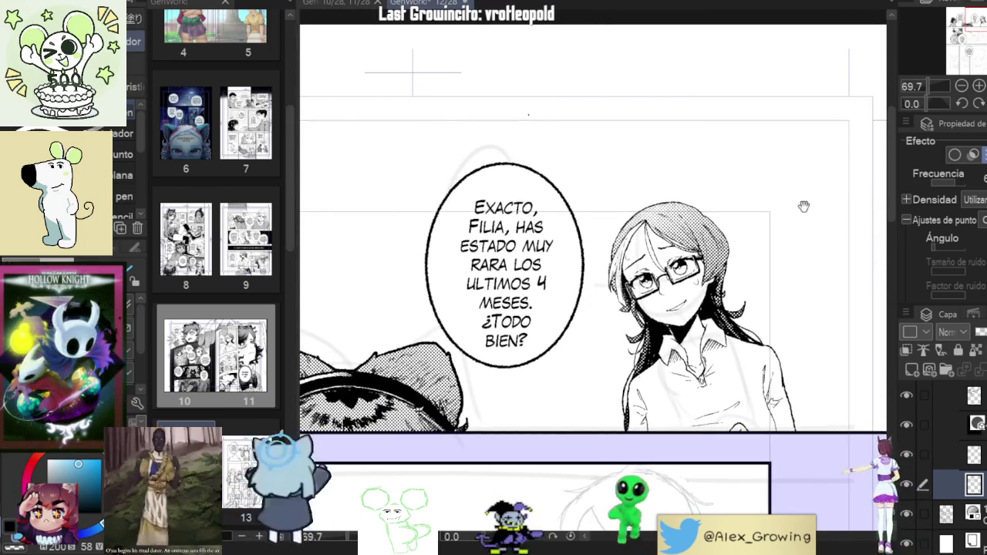
scroll(798, 69, down, 3)
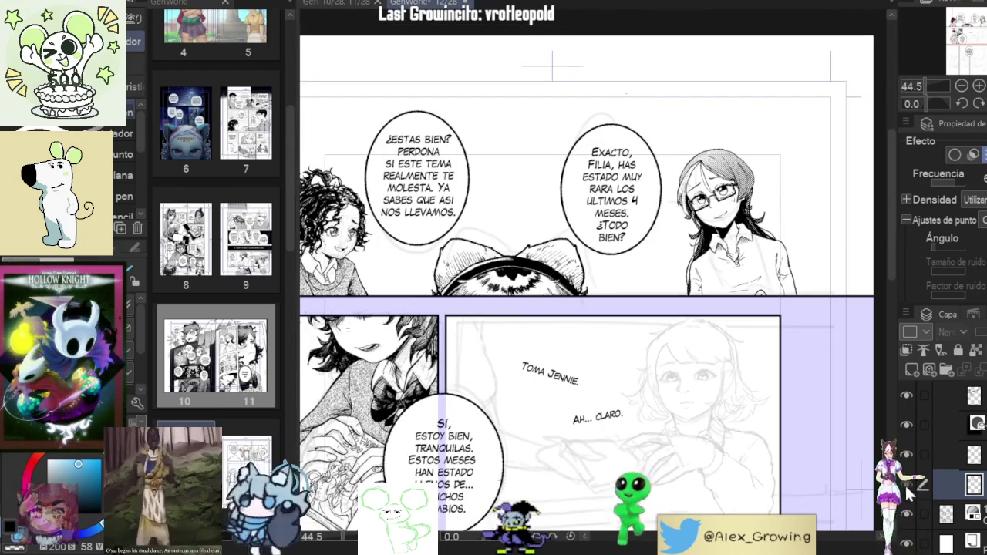
Compare the artwork by toggling layers, then select the top layer and check it
click(905, 397)
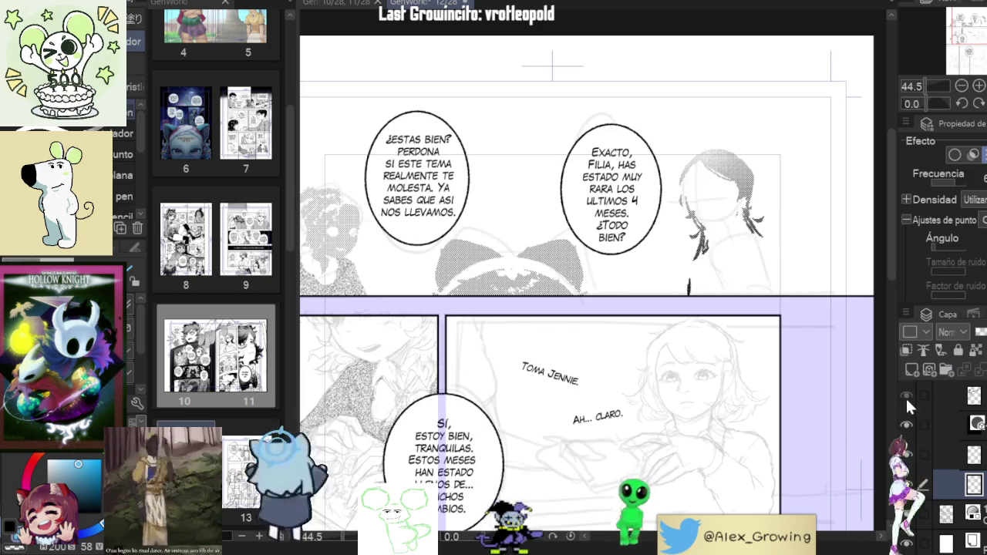
click(906, 397)
click(905, 397)
click(905, 397)
click(949, 397)
click(905, 396)
click(905, 396)
scroll(723, 176, up, 4)
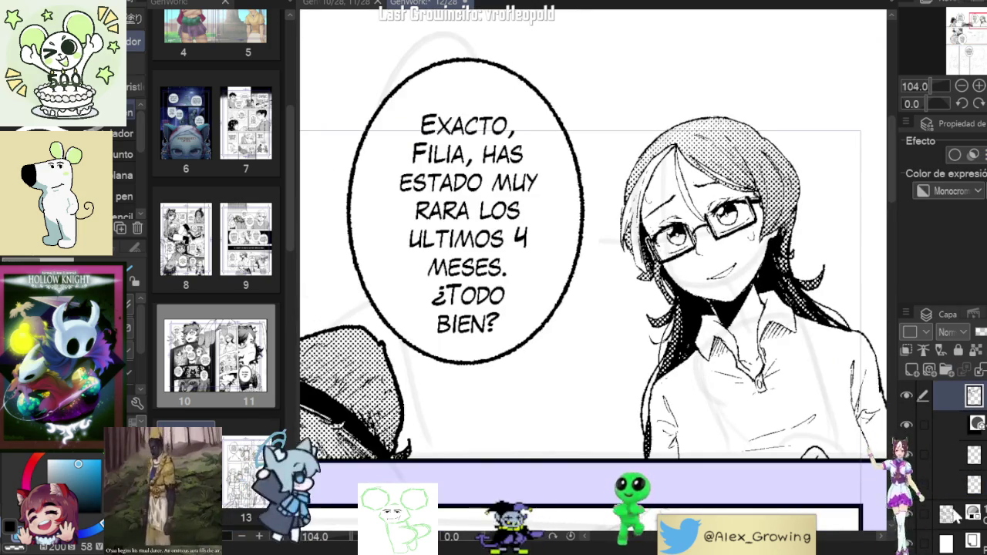
Hide the glasses woman's finished line art, comparing it once against the sketch
click(906, 398)
scroll(775, 206, up, 1)
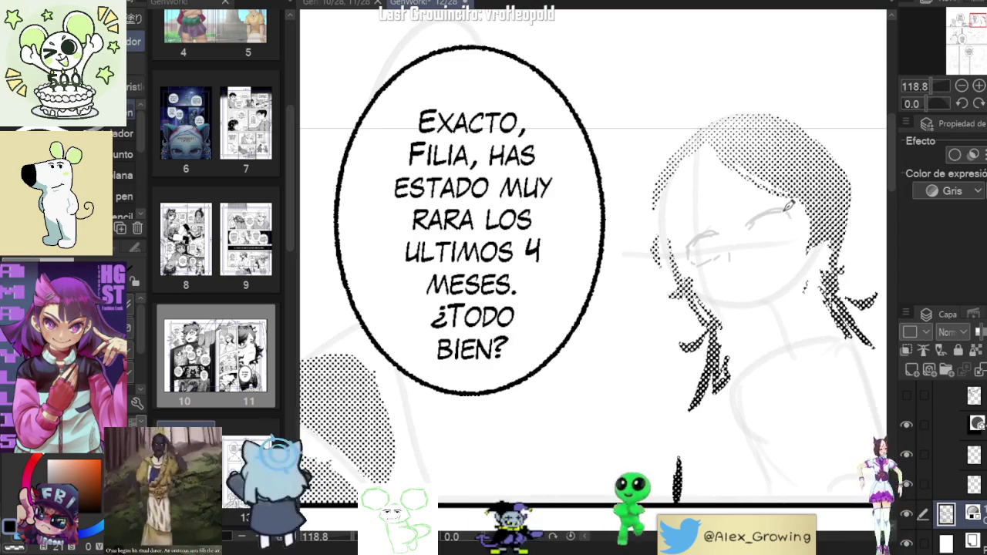
click(906, 395)
click(907, 394)
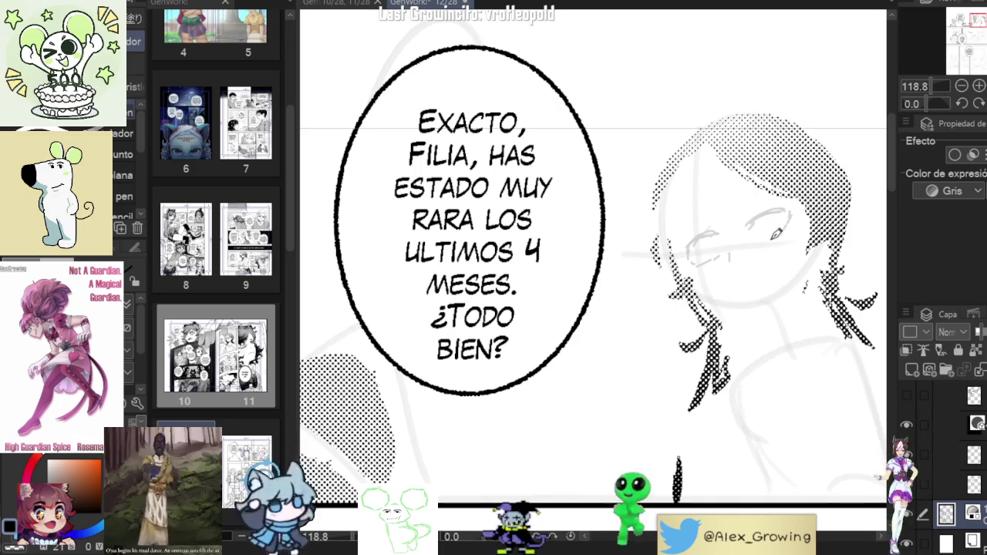
Switch to the drawing tool for the face, checking the inked character over the sketch
key(e)
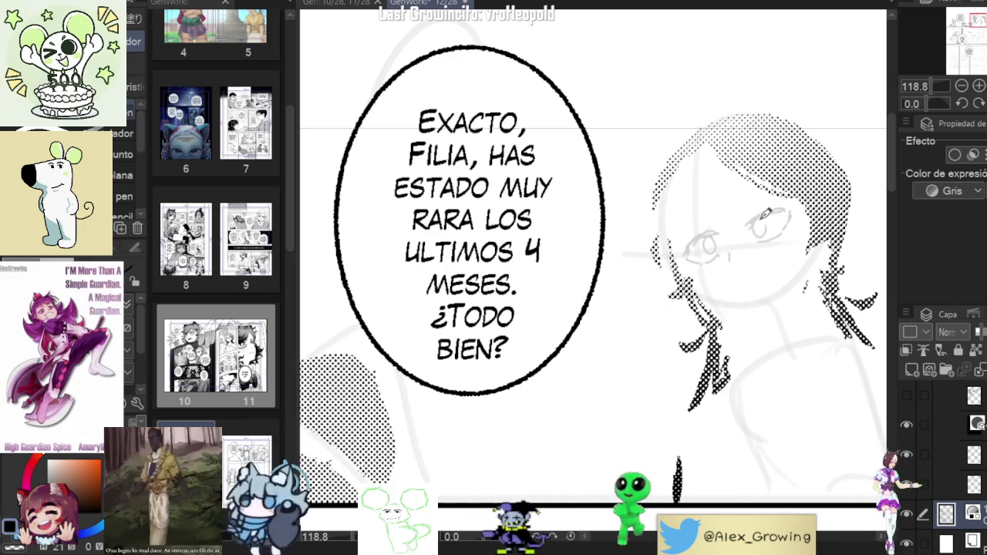
scroll(785, 240, down, 5)
scroll(787, 228, up, 6)
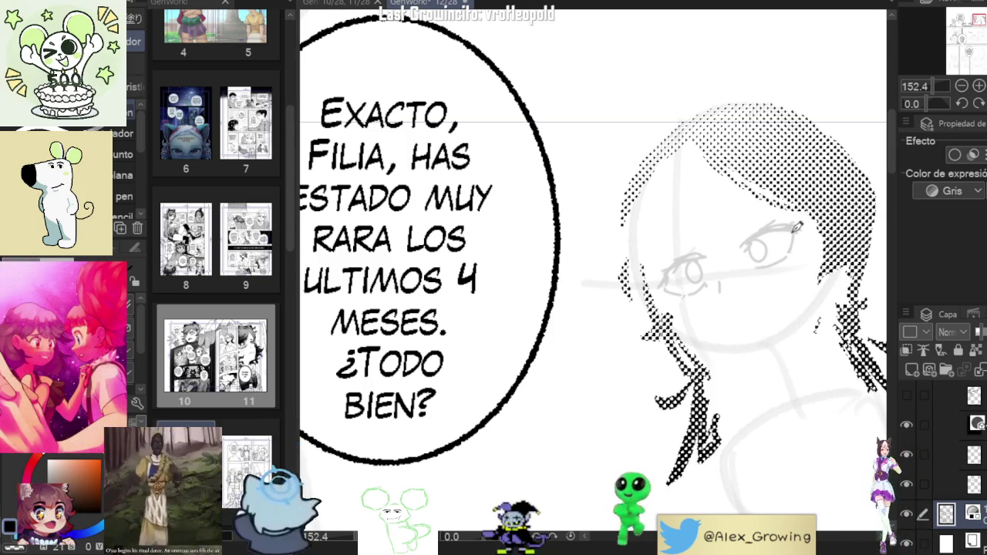
scroll(796, 226, down, 5)
scroll(796, 224, up, 6)
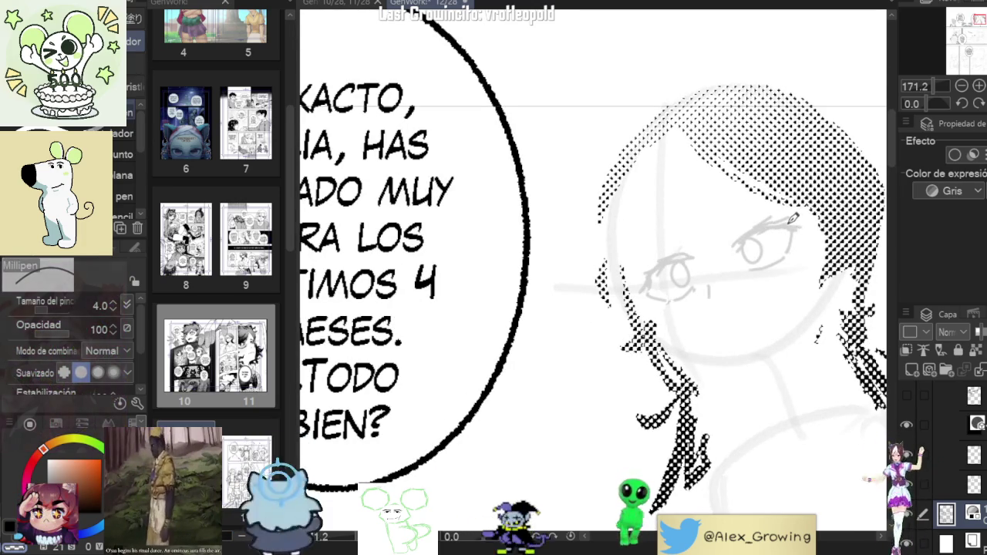
scroll(800, 218, down, 5)
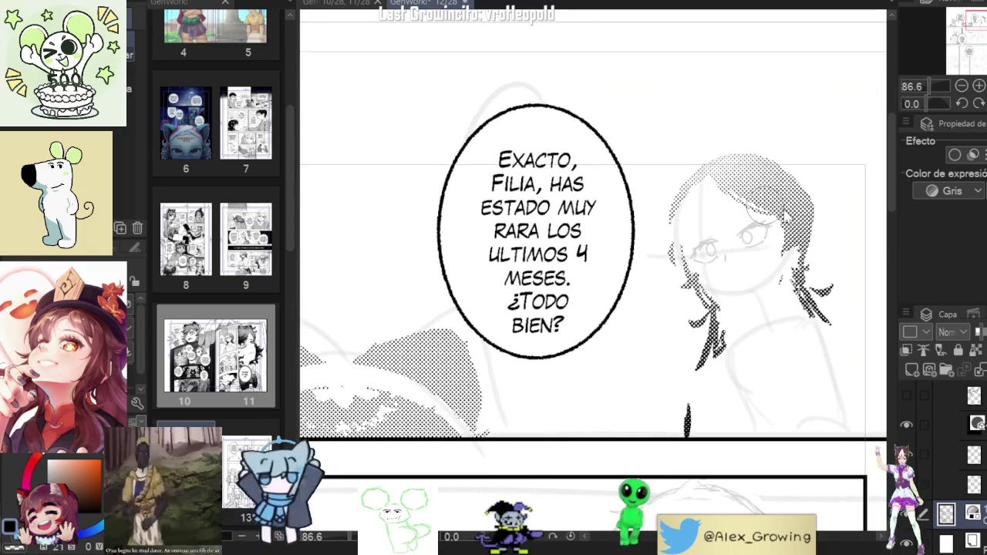
scroll(774, 229, down, 2)
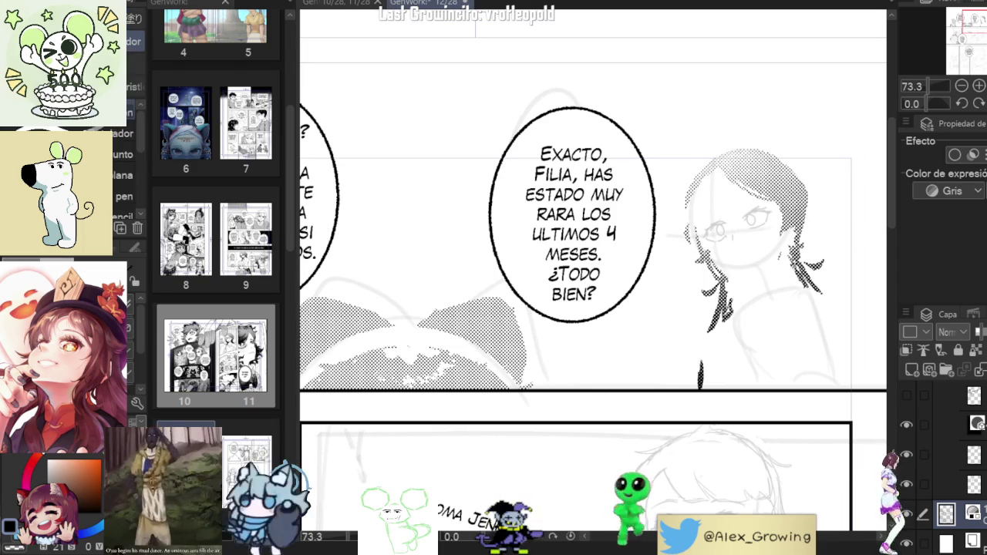
scroll(738, 251, up, 3)
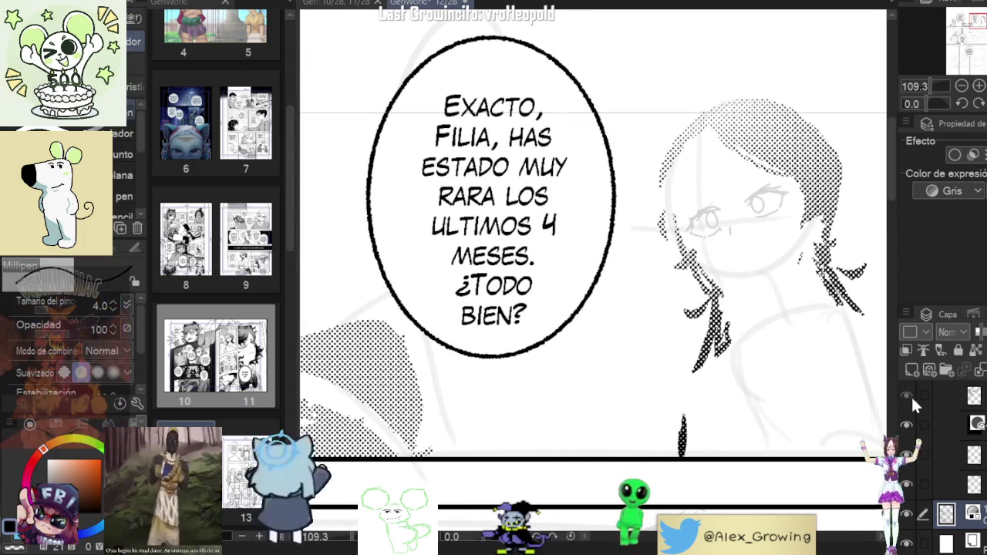
click(911, 395)
click(908, 399)
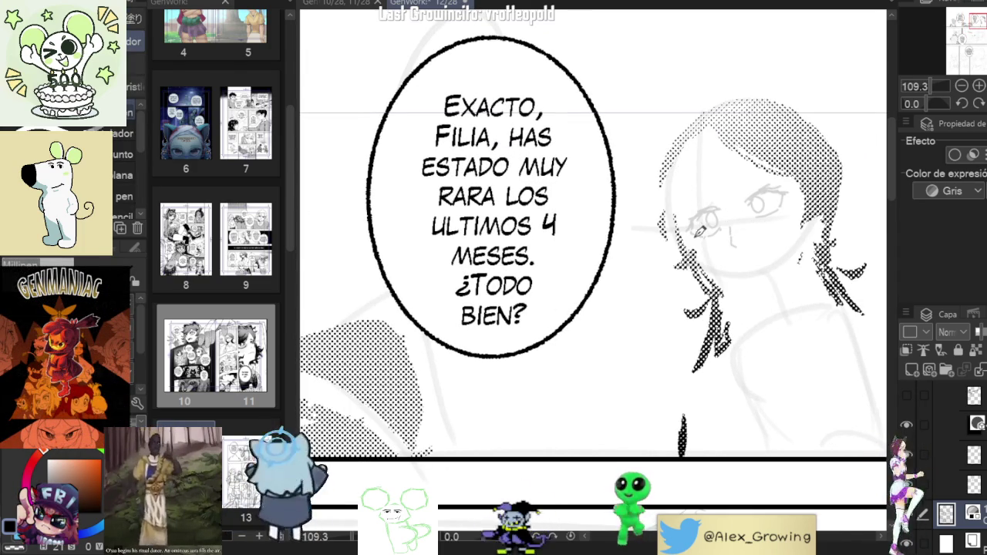
Compare the inked character against the sketch and reset the canvas rotation to upright
click(908, 396)
click(908, 396)
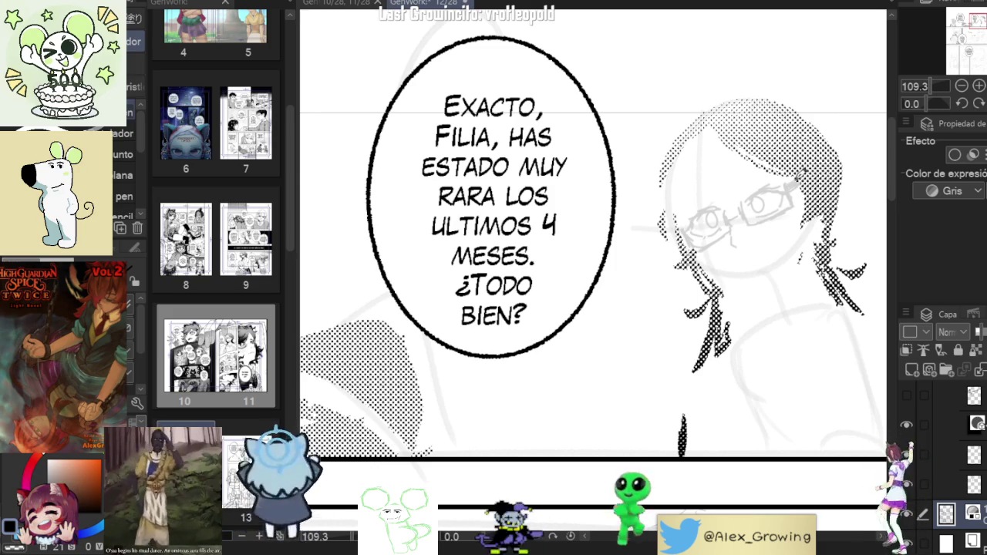
scroll(661, 245, down, 3)
scroll(660, 245, up, 4)
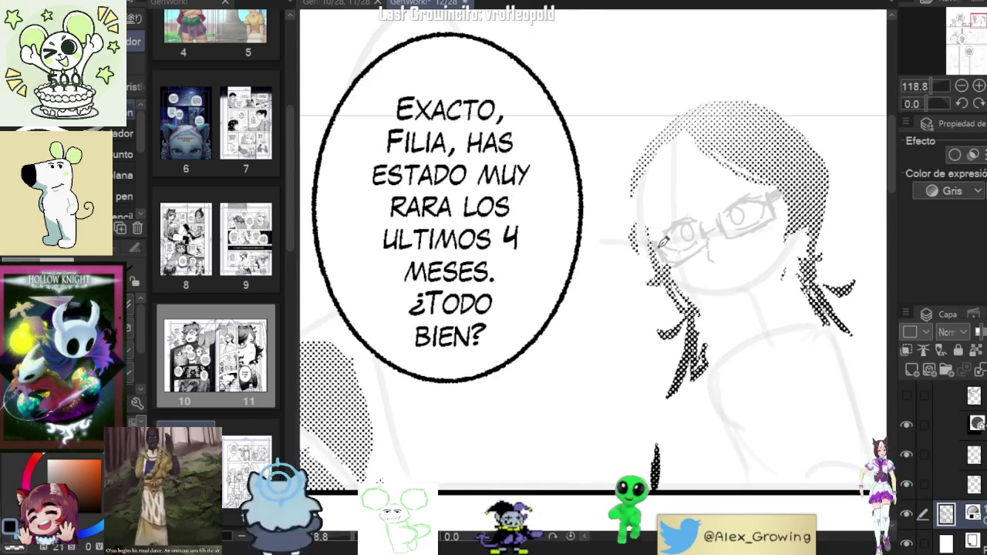
scroll(699, 257, down, 1)
scroll(700, 257, up, 4)
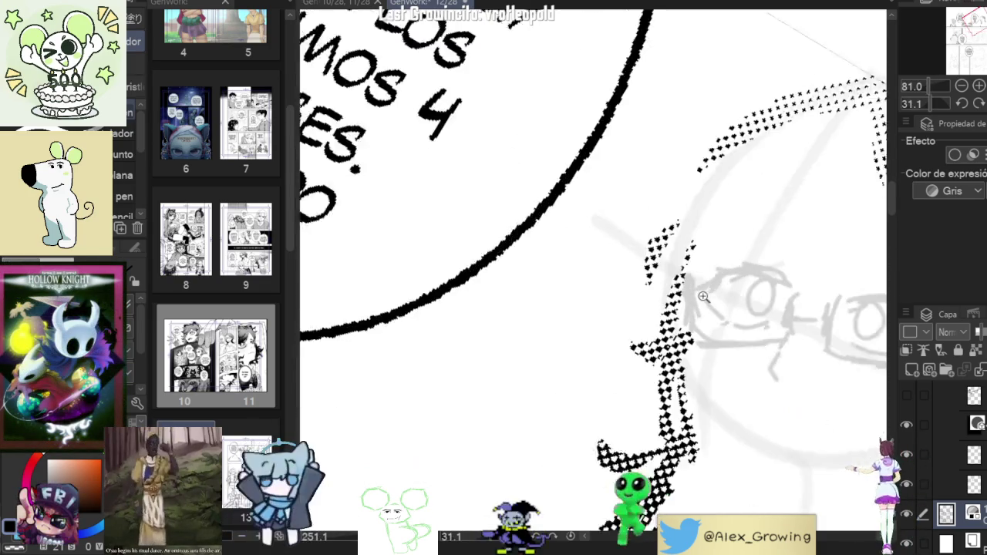
scroll(696, 270, up, 1)
scroll(702, 289, down, 3)
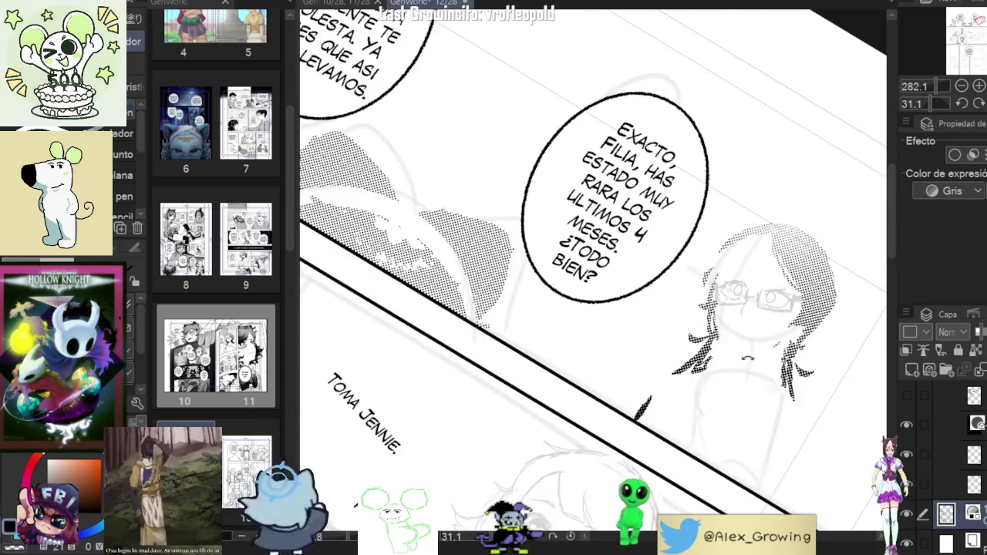
scroll(679, 389, down, 1)
key(ctrl+@)
scroll(790, 172, up, 4)
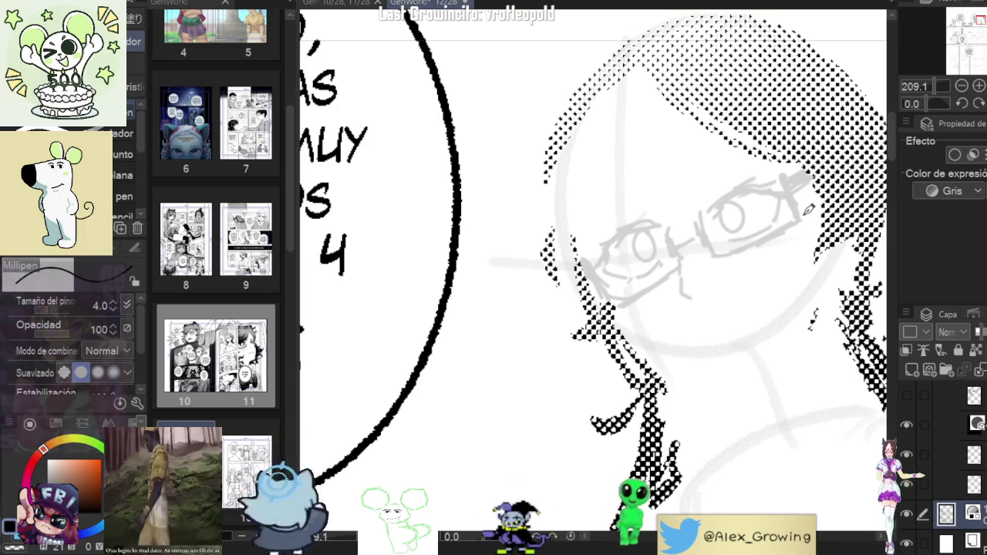
Sketch the woman's jaw line, then zoom out to view face, bubble and page
drag(777, 299, 734, 271)
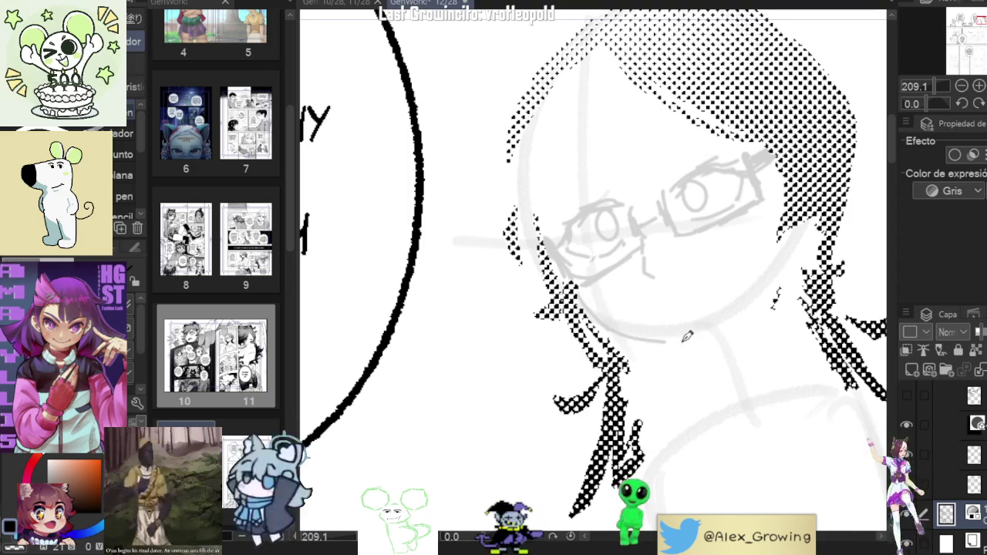
drag(603, 336, 722, 327)
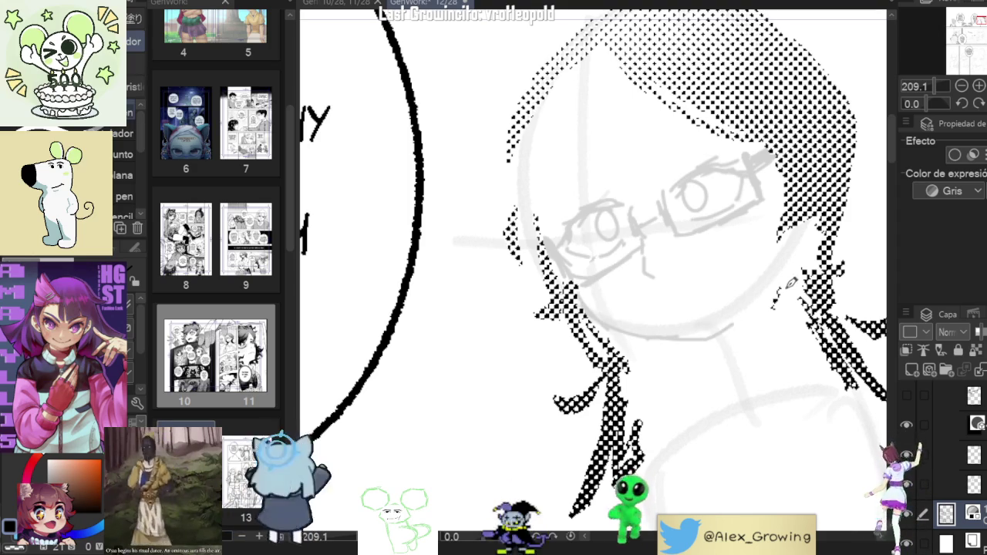
key(ctrl+0)
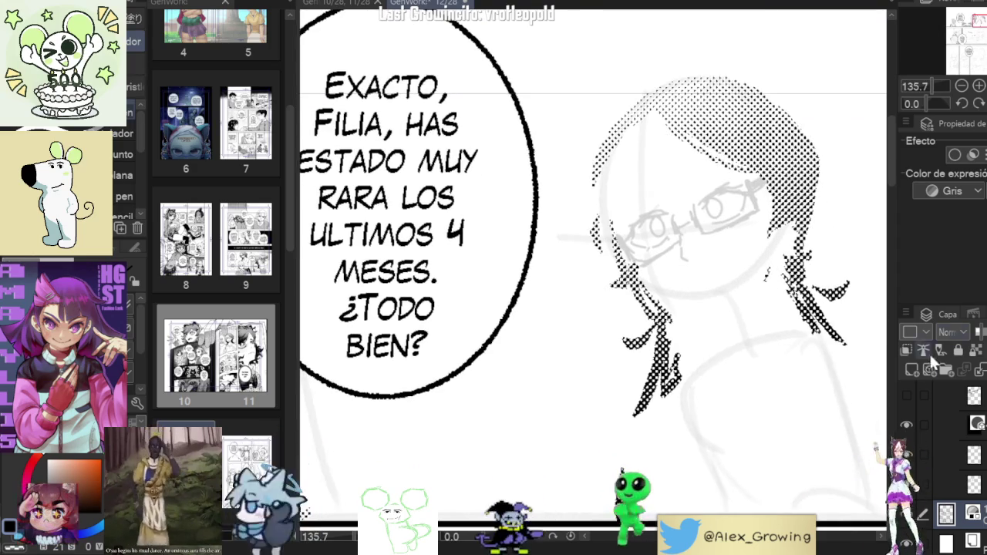
click(906, 394)
click(907, 396)
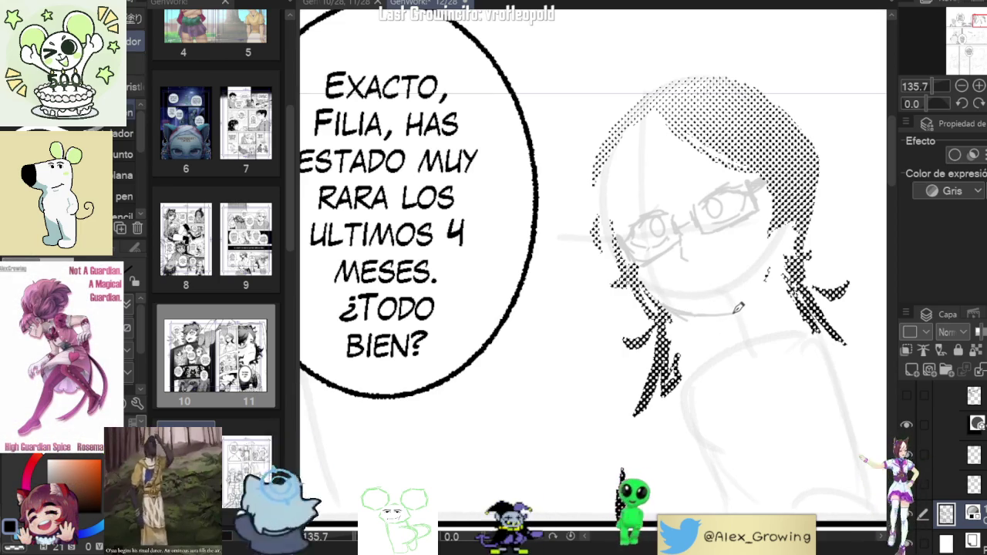
scroll(802, 270, down, 2)
scroll(802, 270, down, 1)
scroll(802, 270, down, 1)
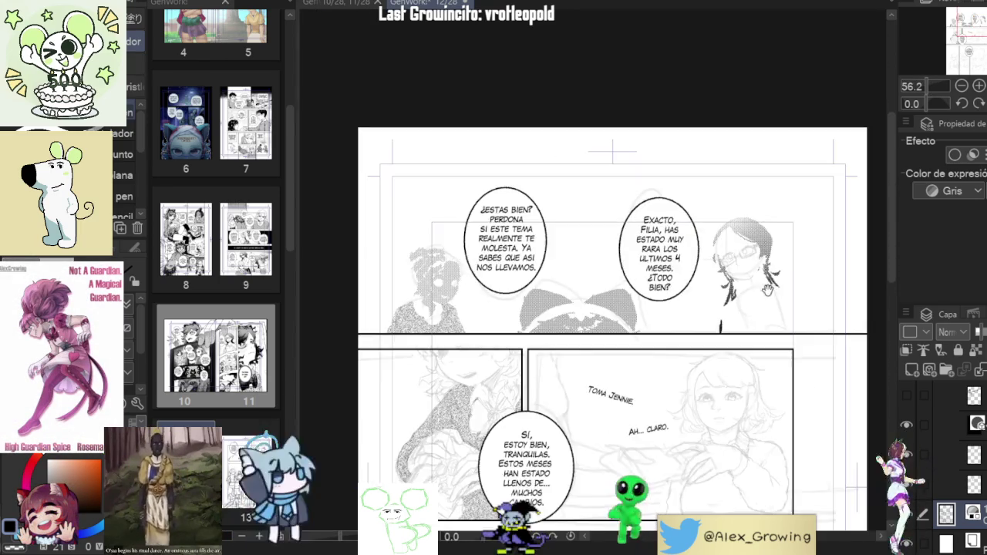
Straighten the canvas rotation and mirror the view horizontally to check the drawing
scroll(803, 268, up, 2)
drag(804, 268, 771, 286)
scroll(771, 285, up, 2)
scroll(759, 297, up, 2)
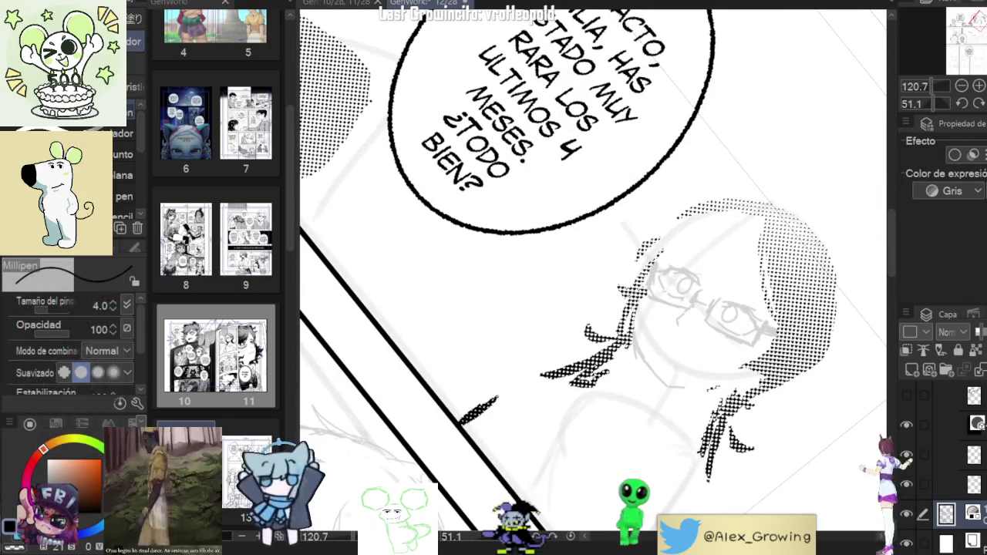
key(ctrl+at)
key(ctrl+h)
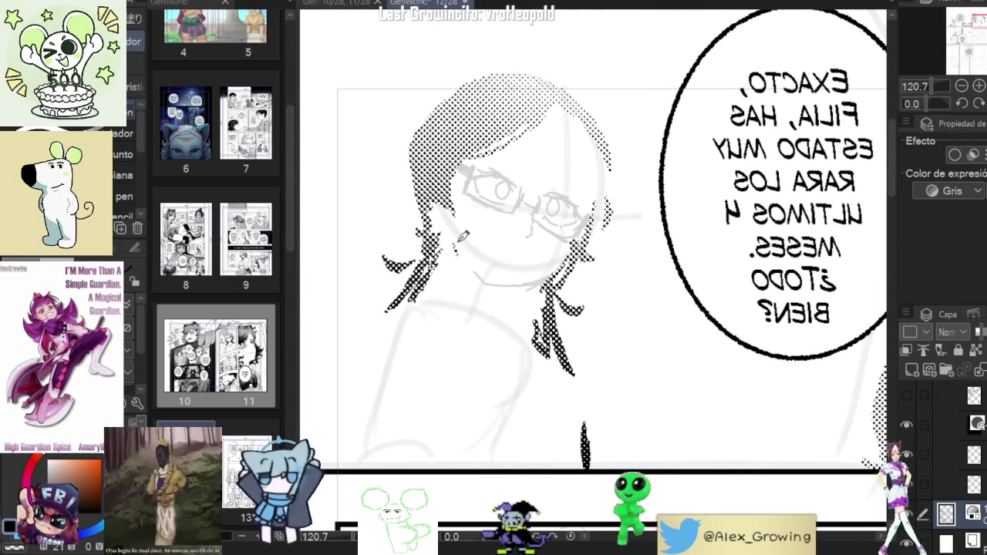
key(space)
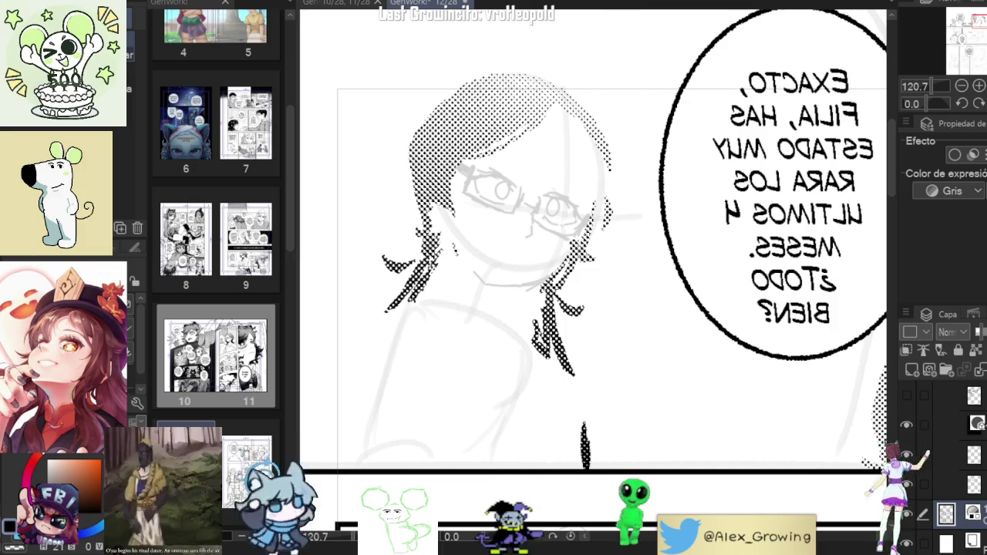
Lasso the sketched eye, transform it, confirm and clear the selection
key(m)
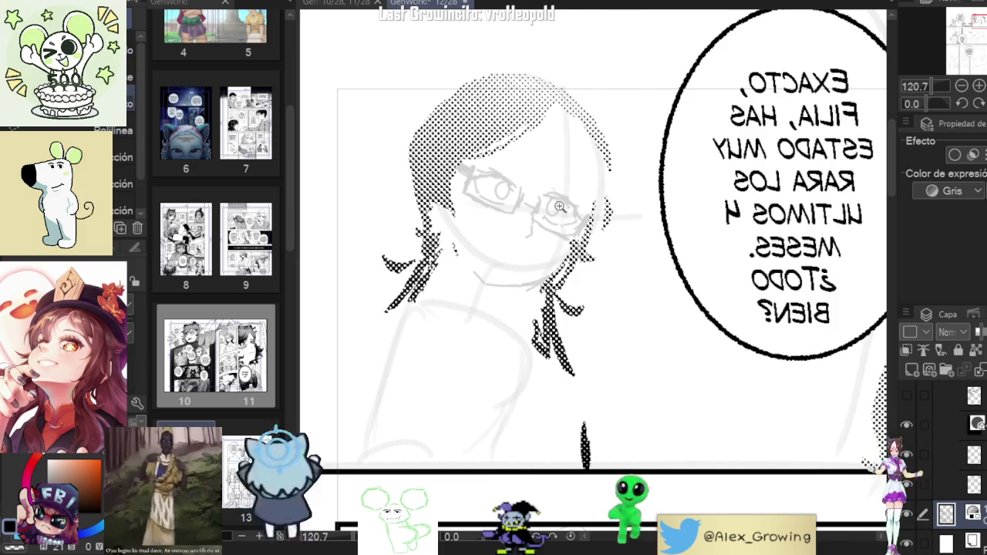
drag(560, 207, 625, 210)
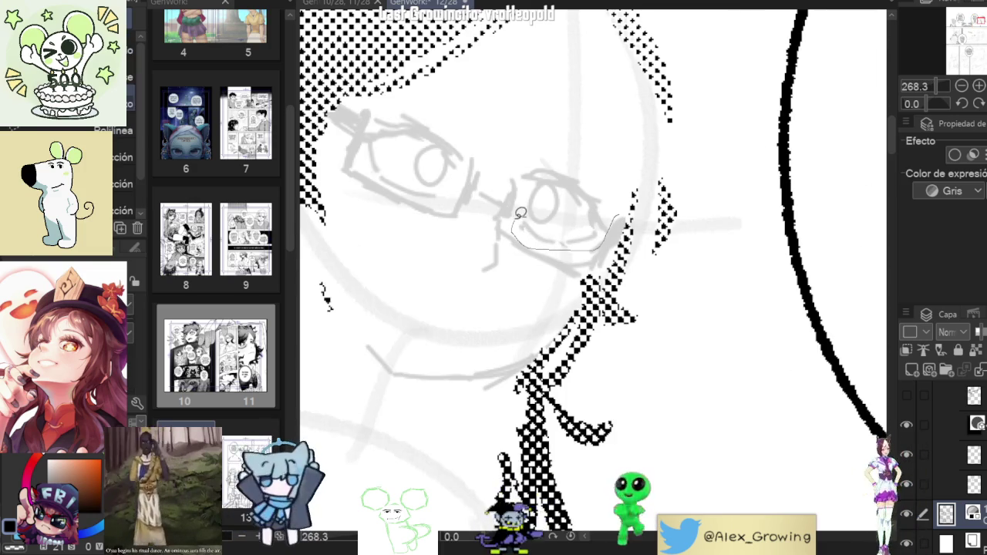
drag(521, 214, 619, 220)
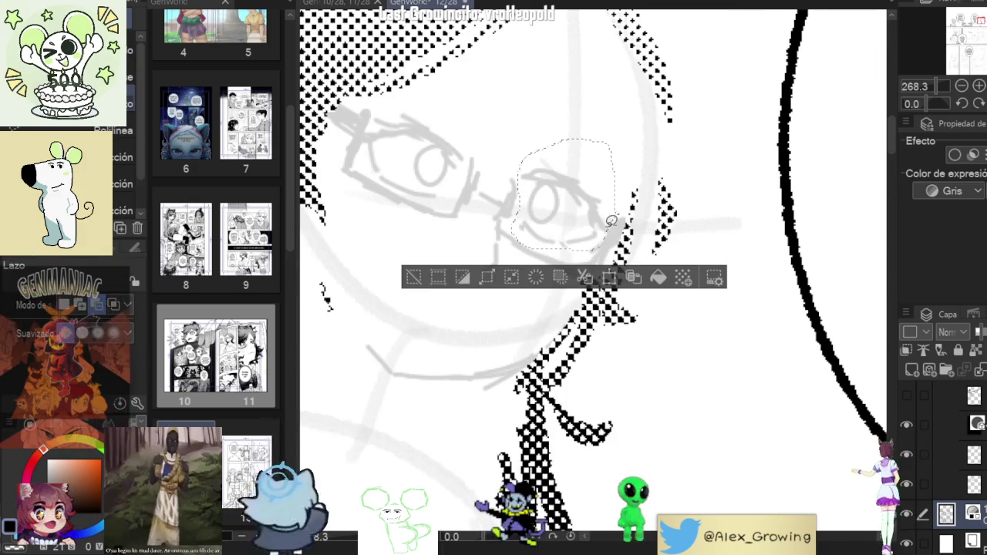
click(608, 279)
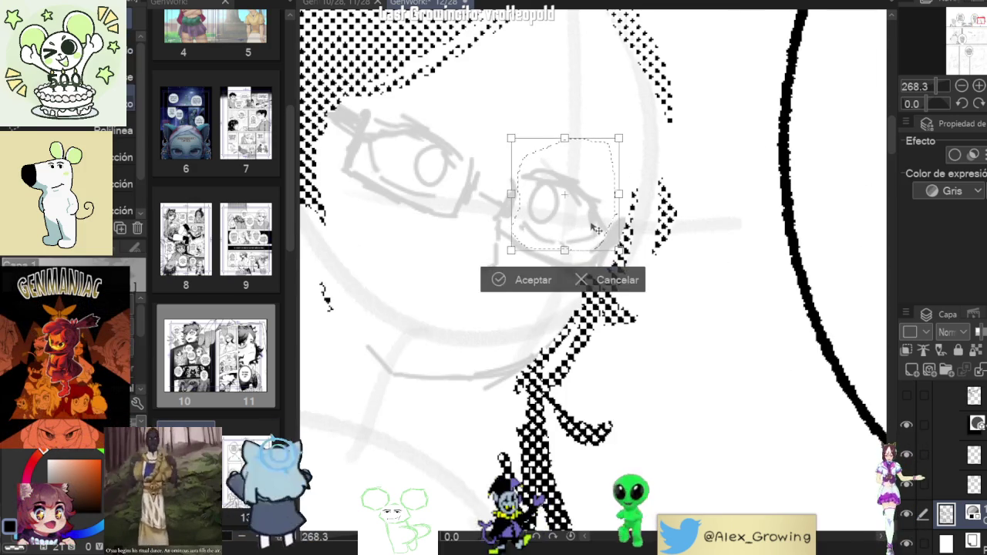
click(540, 288)
click(445, 276)
scroll(601, 356, down, 5)
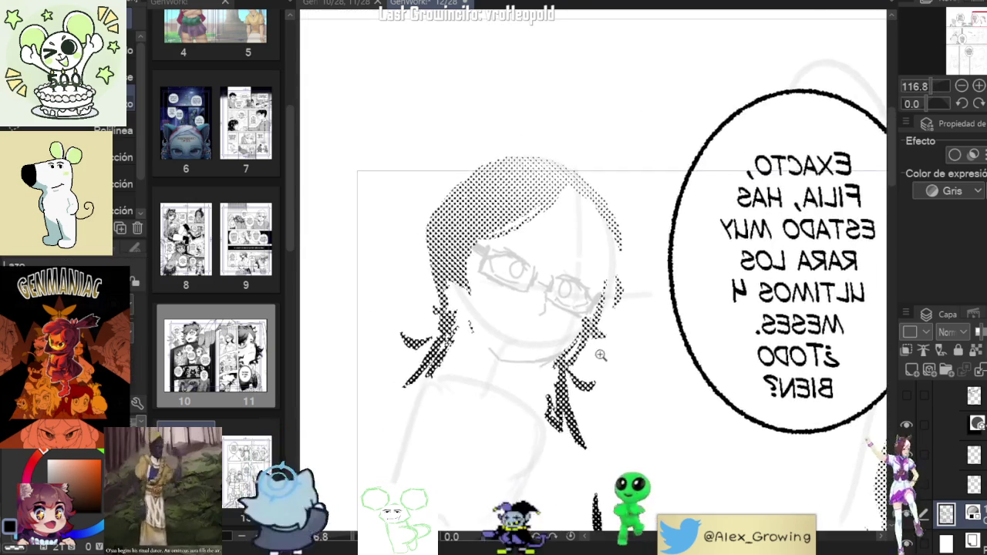
scroll(601, 356, down, 2)
scroll(595, 308, up, 2)
scroll(590, 254, up, 2)
scroll(590, 252, up, 3)
Redraw a short stroke on the eye and tilt it slightly clockwise
mouse_move(589, 268)
mouse_down()
mouse_move(588, 231)
mouse_move(600, 262)
mouse_up()
click(609, 330)
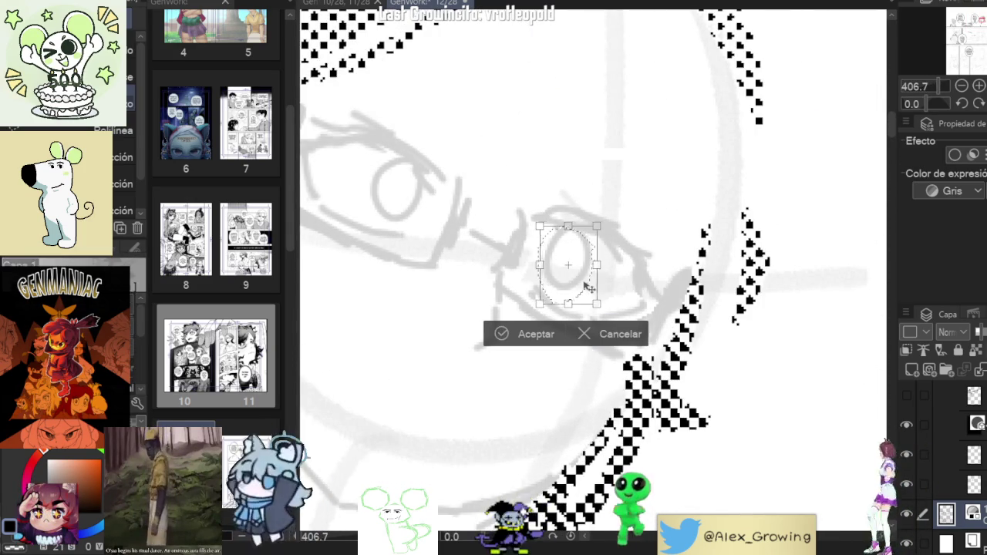
drag(588, 287, 584, 292)
click(535, 334)
scroll(566, 278, down, 5)
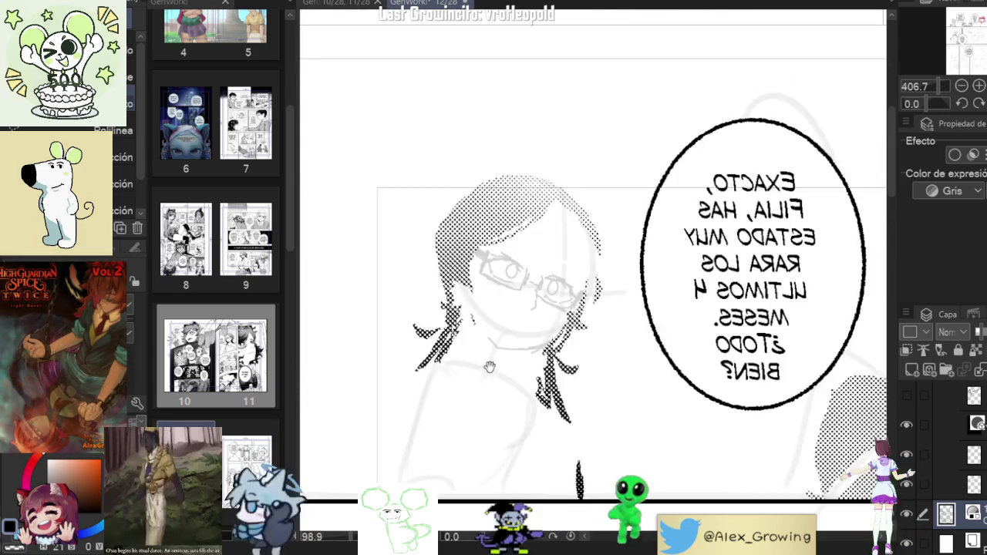
scroll(566, 278, up, 3)
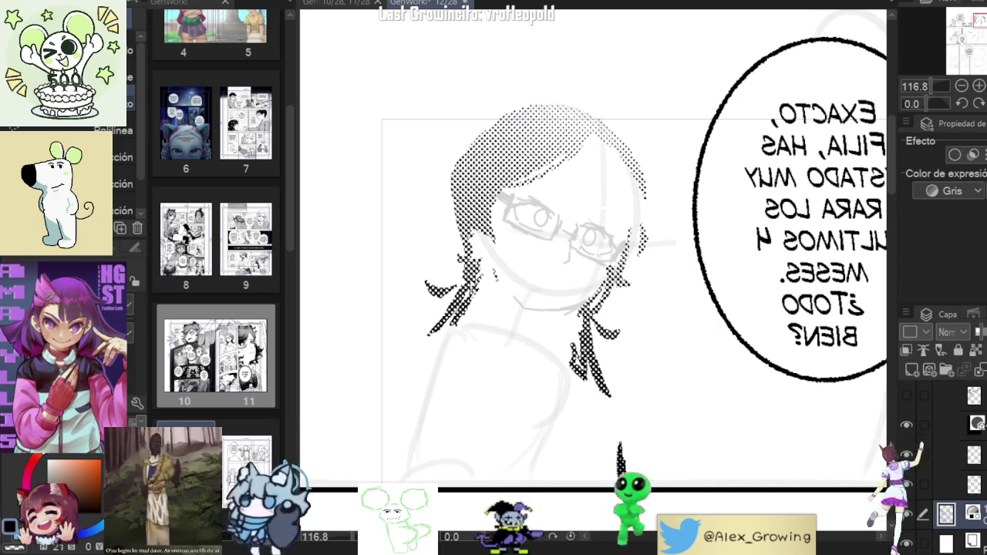
click(906, 395)
click(906, 395)
click(906, 395)
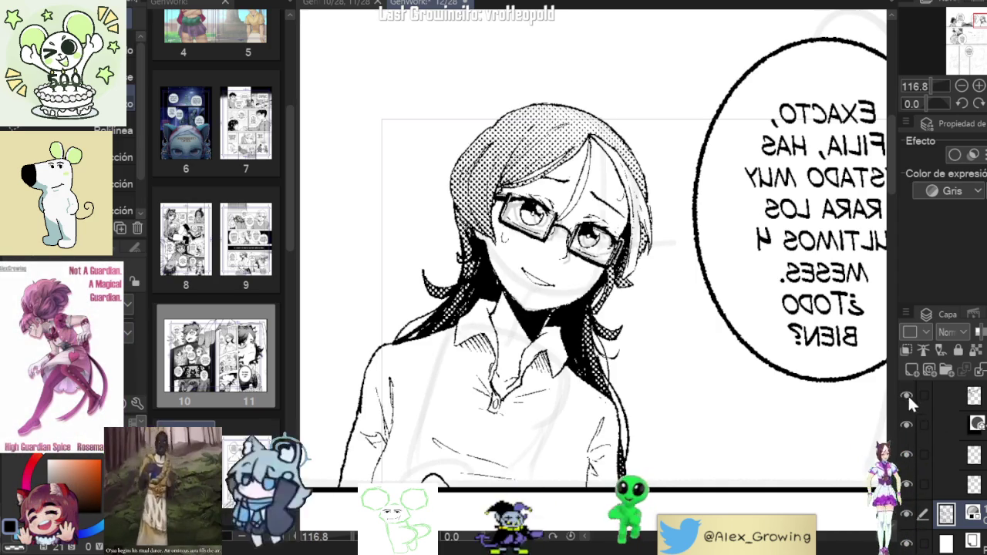
click(906, 394)
drag(639, 332, 607, 371)
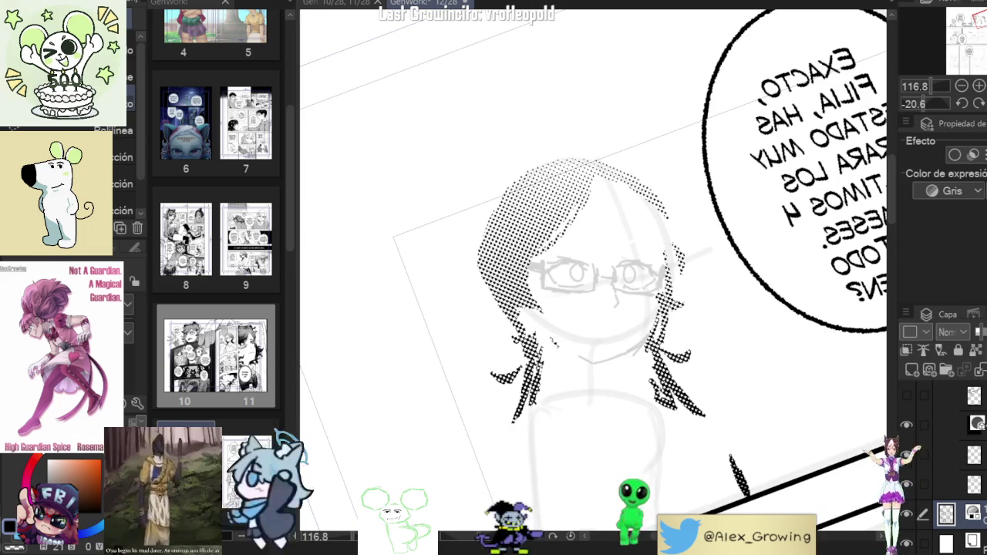
key(p)
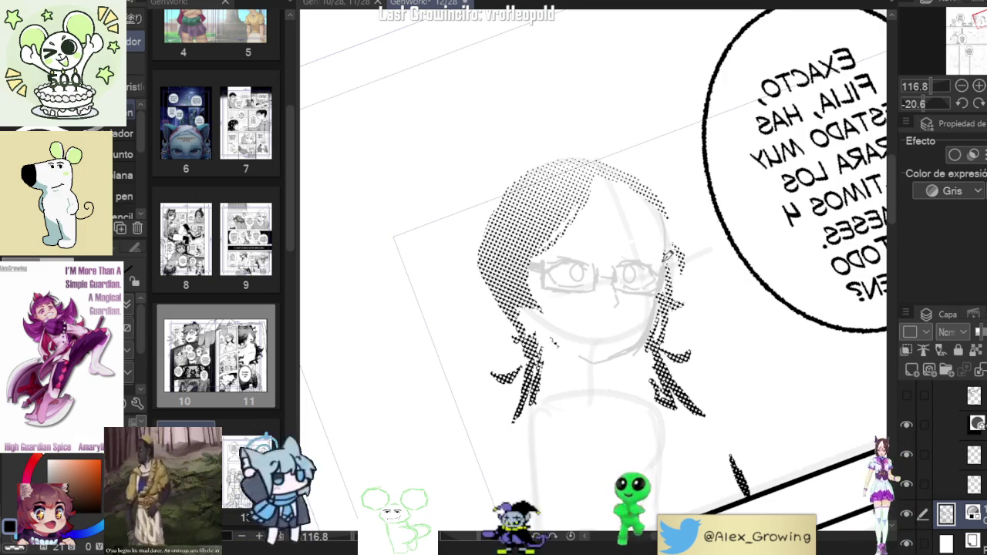
scroll(663, 278, down, 3)
scroll(652, 310, up, 1)
scroll(652, 310, up, 2)
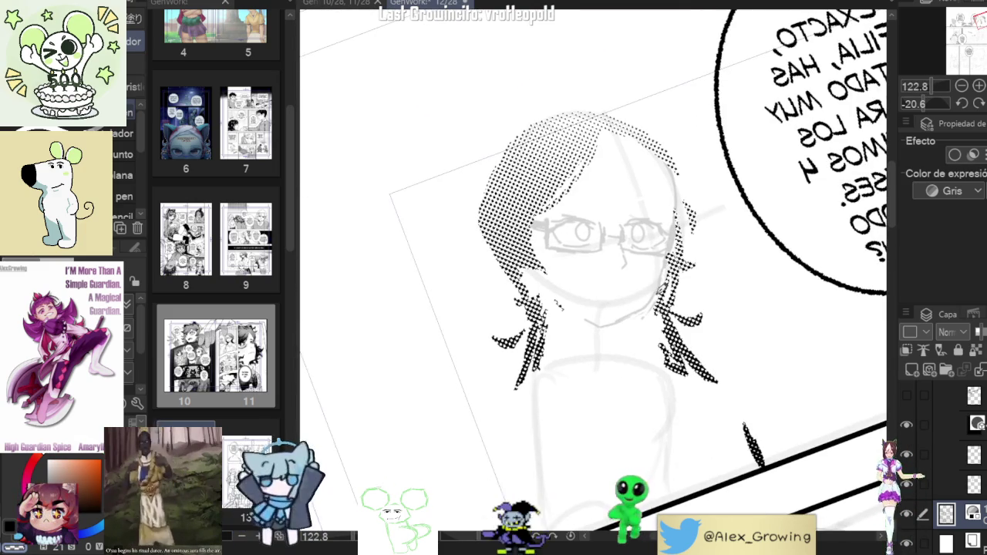
scroll(609, 316, down, 2)
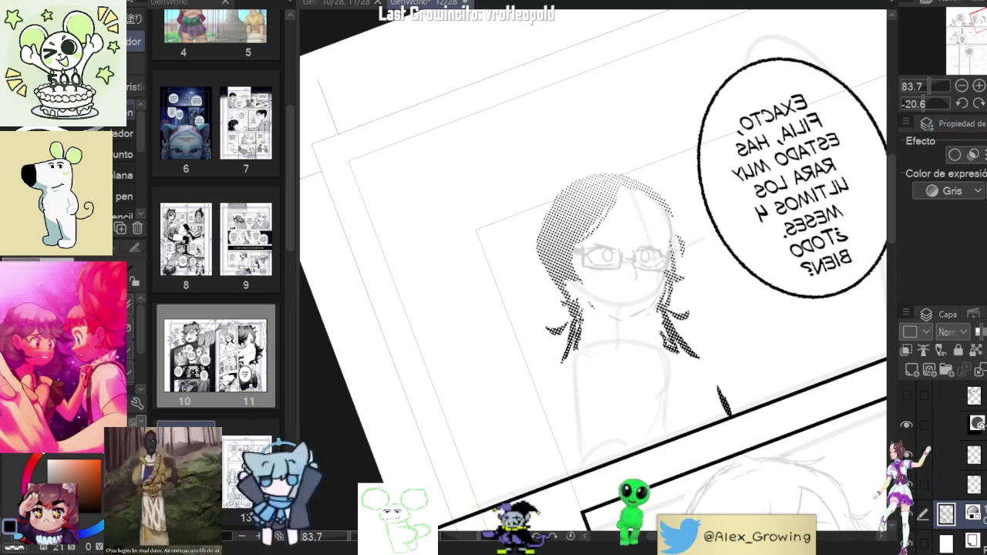
click(961, 103)
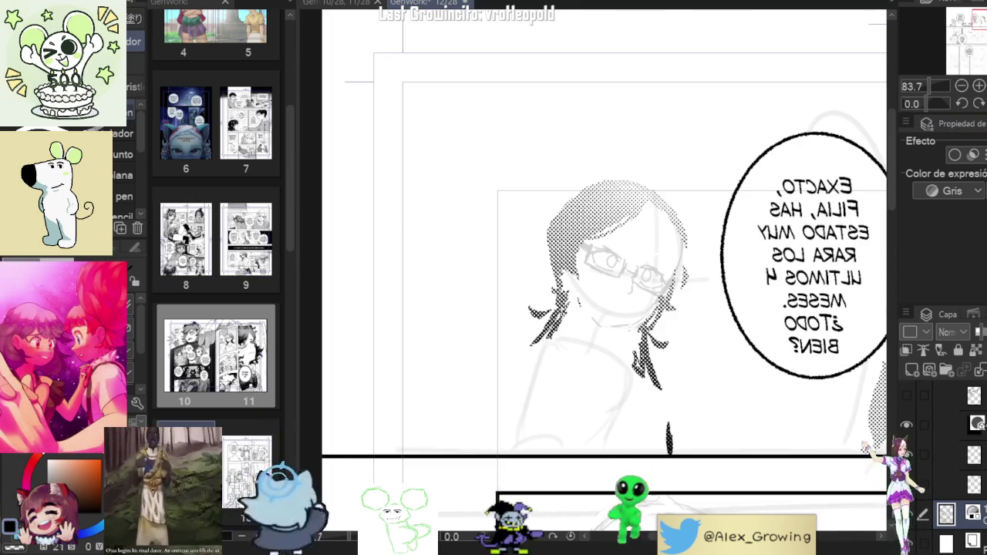
scroll(620, 330, up, 1)
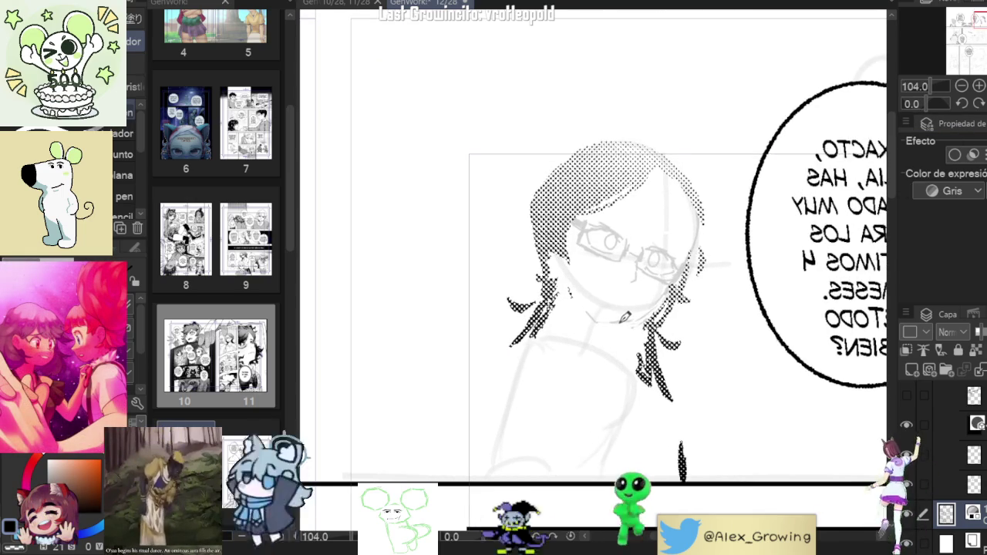
scroll(621, 330, down, 2)
mouse_move(783, 208)
mouse_down()
mouse_move(805, 342)
mouse_move(688, 290)
mouse_up()
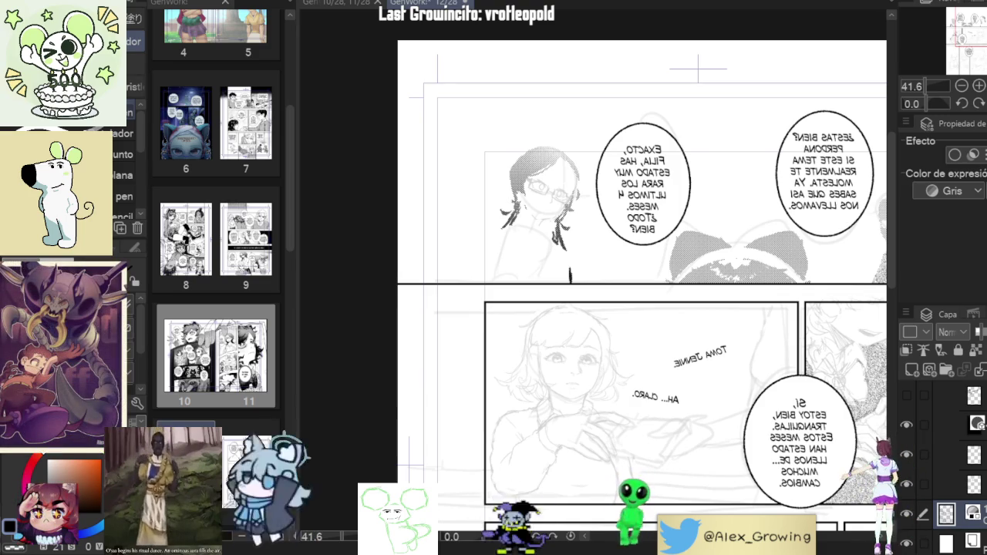
Show the clean line art and inspect the tone and other layers' settings
click(908, 396)
click(906, 398)
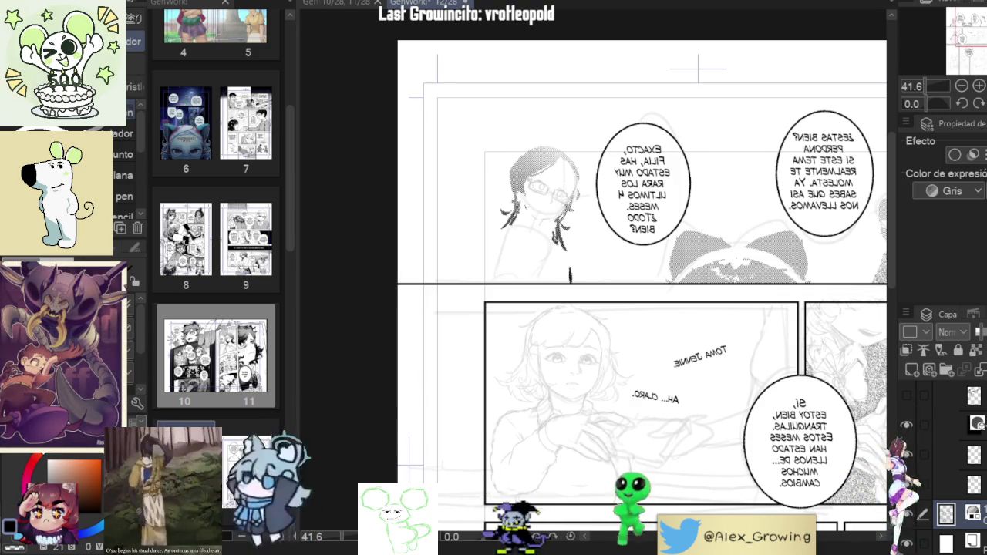
click(948, 396)
click(906, 396)
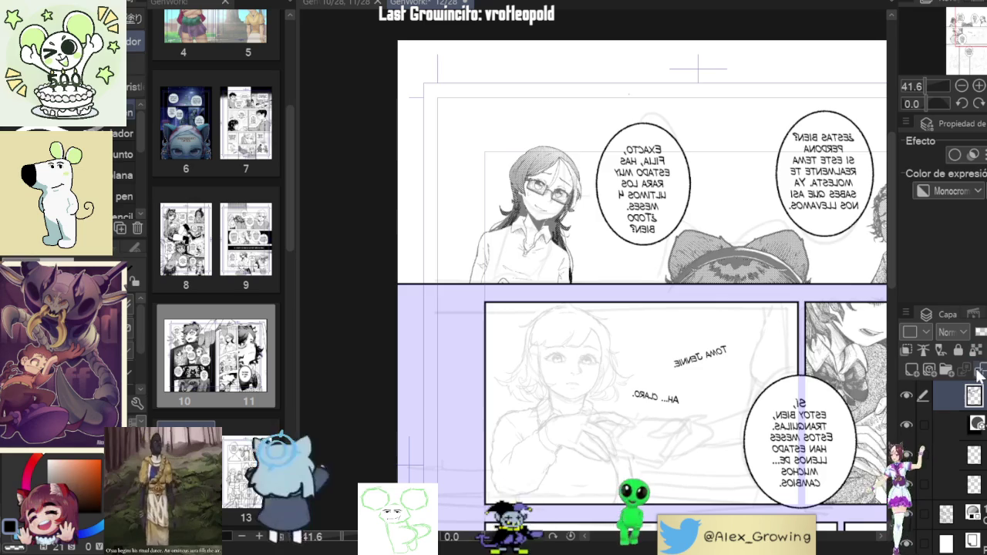
click(973, 483)
scroll(524, 167, up, 5)
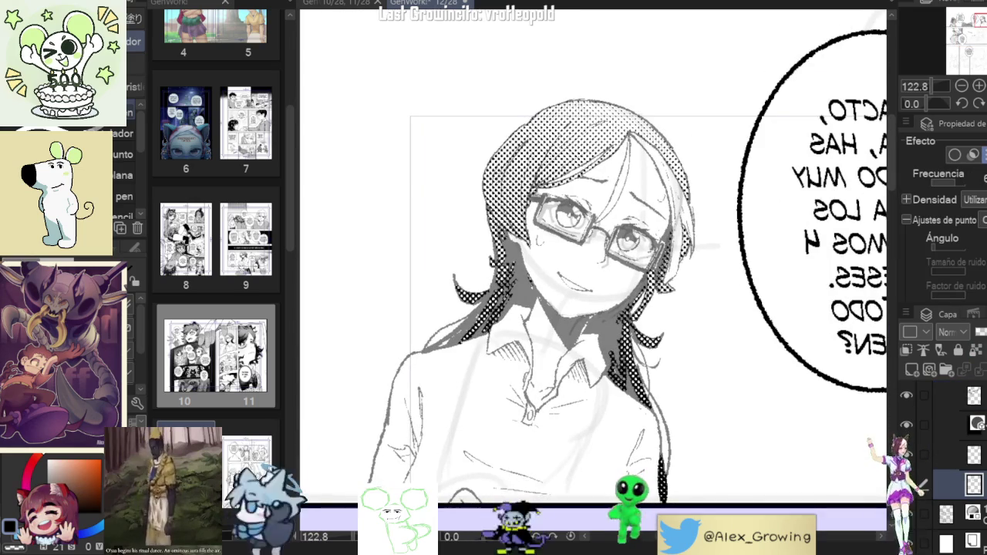
click(973, 396)
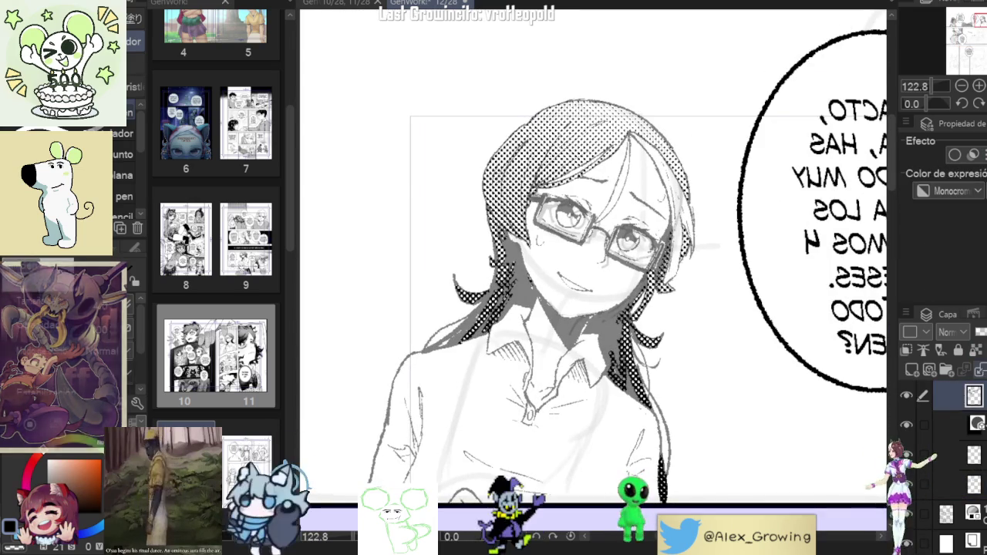
Show the grey shading, turn the face view upright, then hide the shading
click(977, 424)
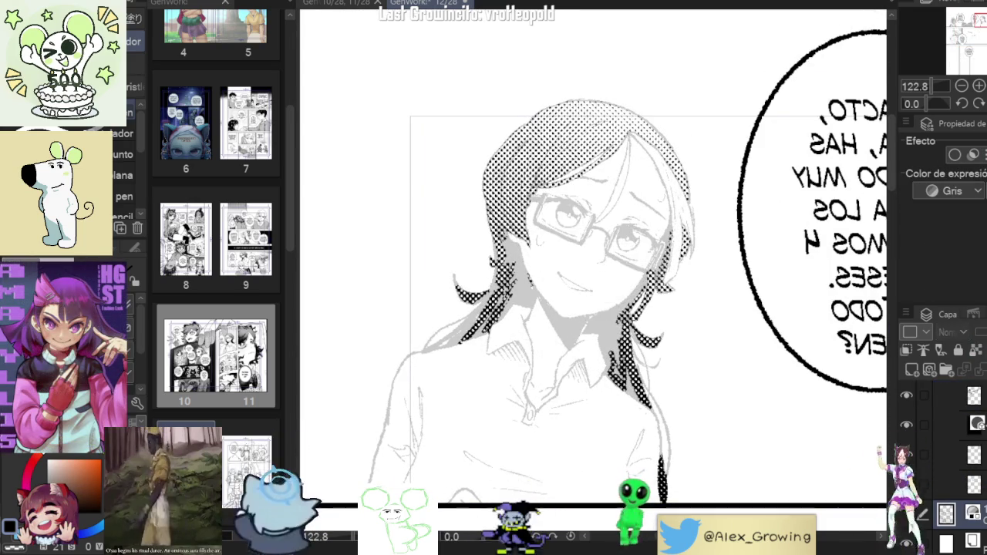
scroll(594, 262, up, 2)
scroll(593, 262, up, 1)
scroll(594, 262, up, 1)
mouse_move(570, 293)
mouse_down()
mouse_move(604, 320)
mouse_move(661, 330)
mouse_up()
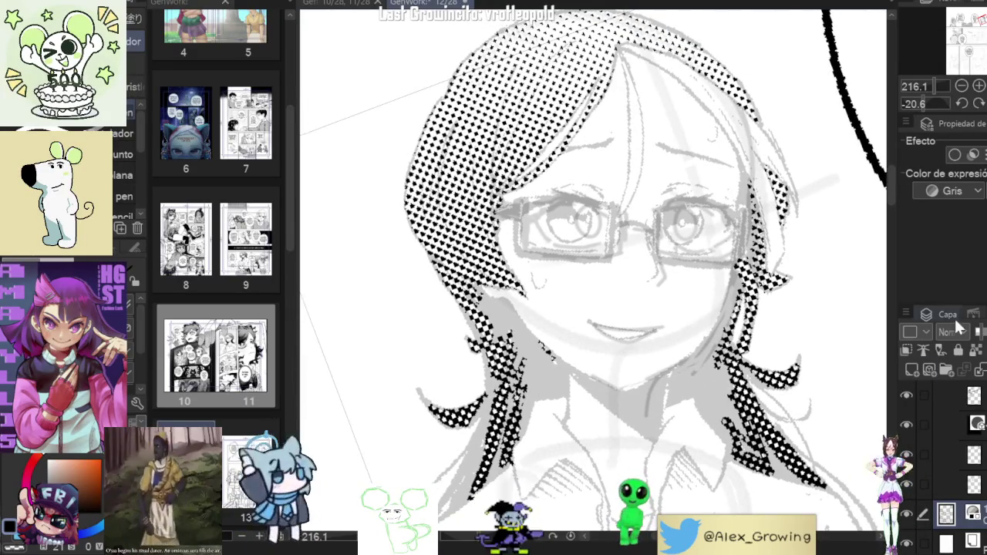
click(907, 395)
key(ctrl+minus)
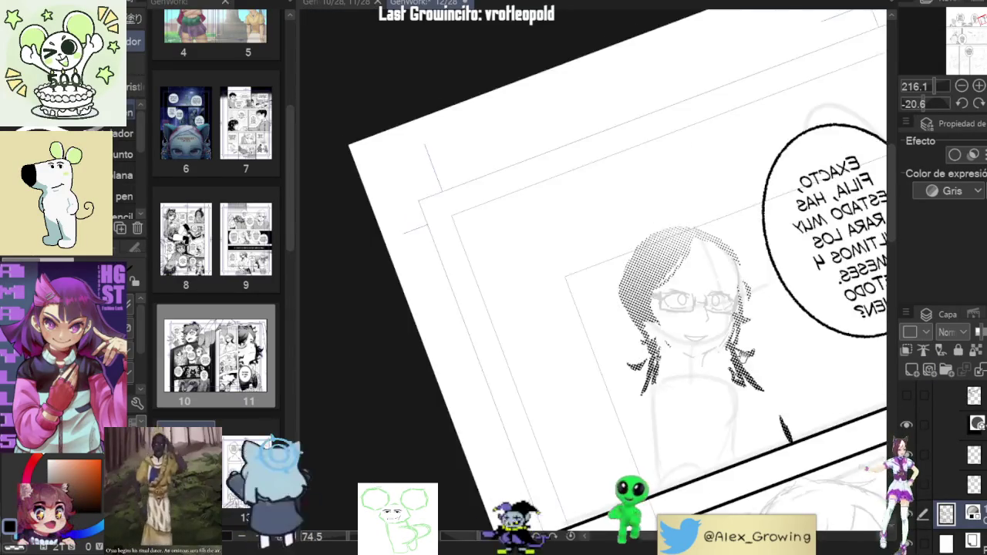
scroll(594, 293, up, 5)
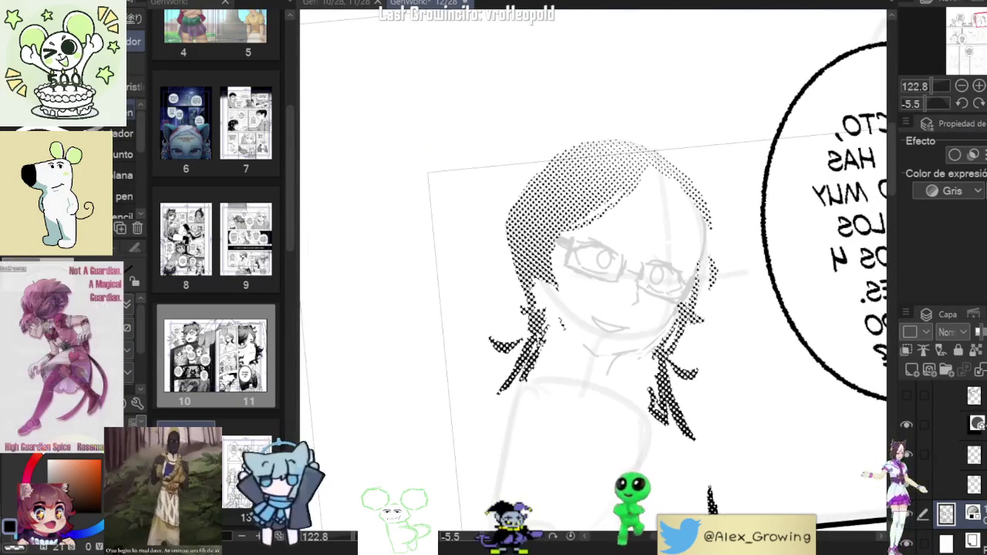
Straighten and unflip the view, comparing the face with and without grey shading
key(ctrl+@)
key(h)
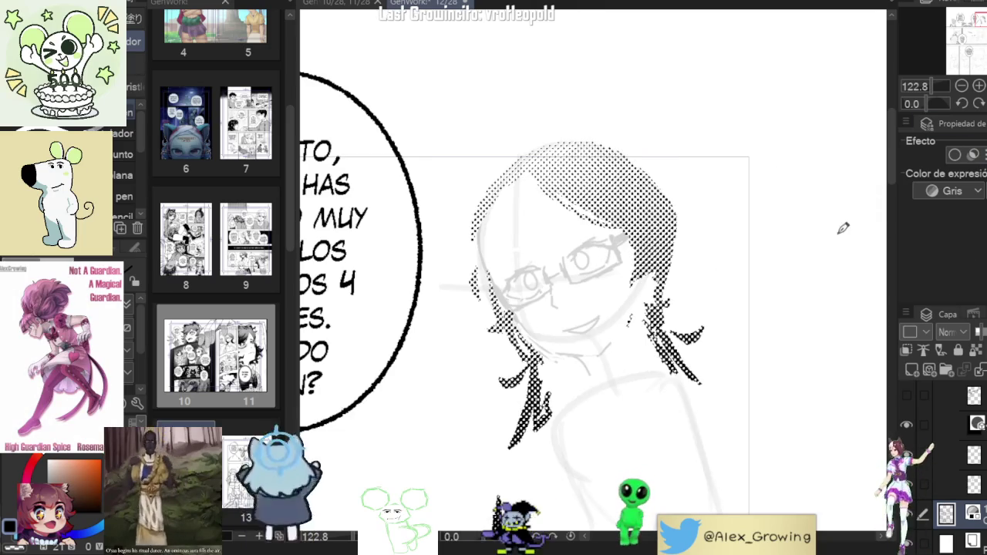
click(908, 394)
click(907, 394)
click(907, 395)
Rotate the page to a drawing angle and leave the grey shading hidden
drag(894, 398, 804, 171)
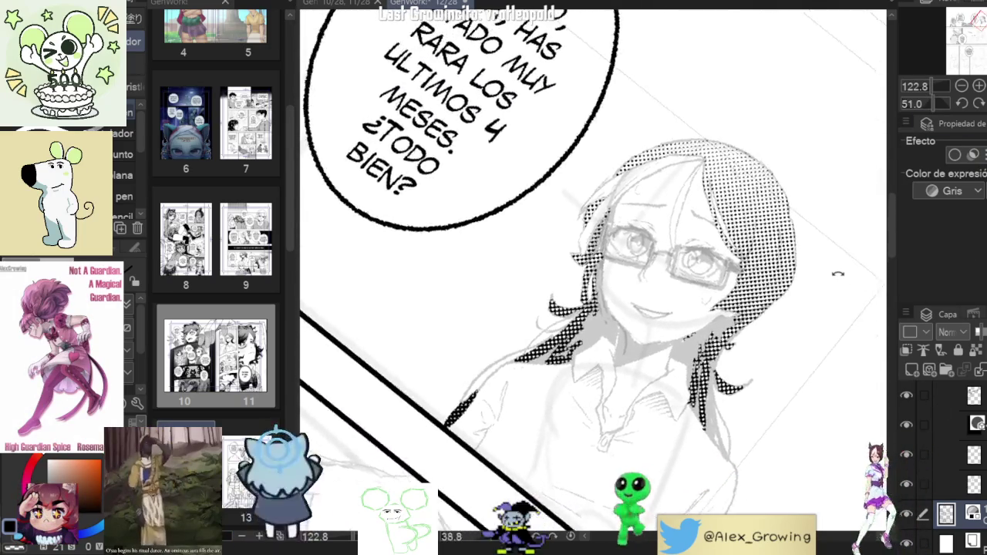
click(905, 393)
drag(841, 347, 811, 300)
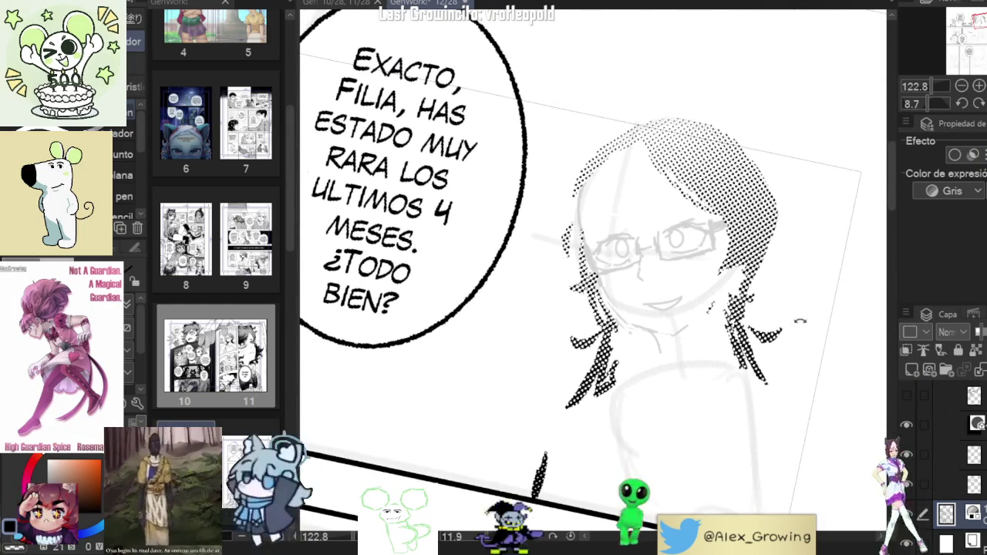
click(907, 394)
click(907, 394)
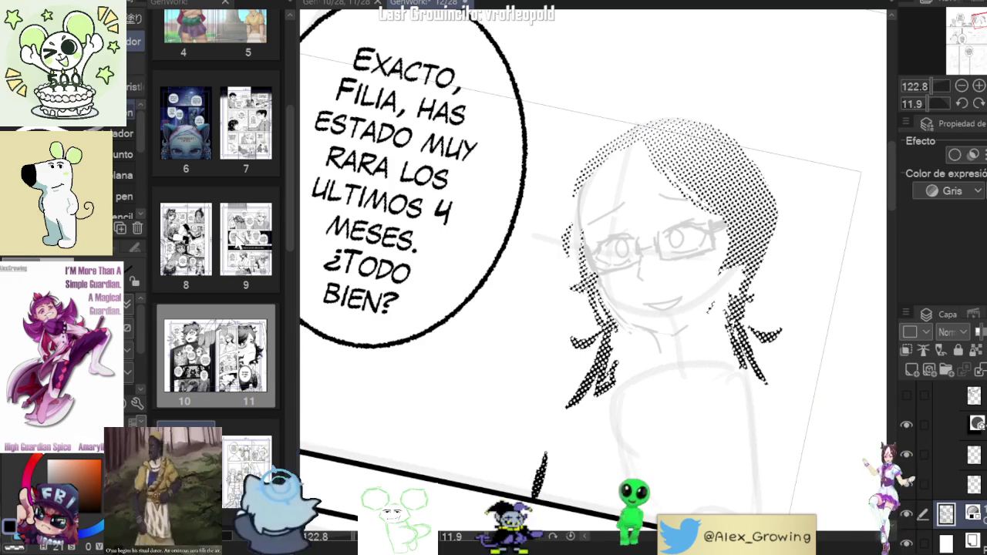
double_click(237, 240)
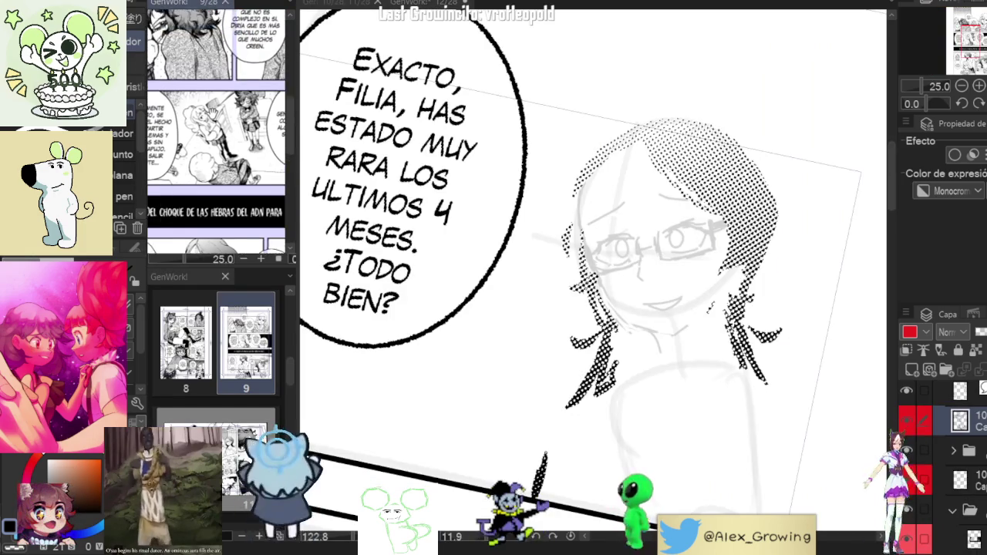
Zoom and shift the page 9 reference view onto the girl with glasses
scroll(216, 131, up, 3)
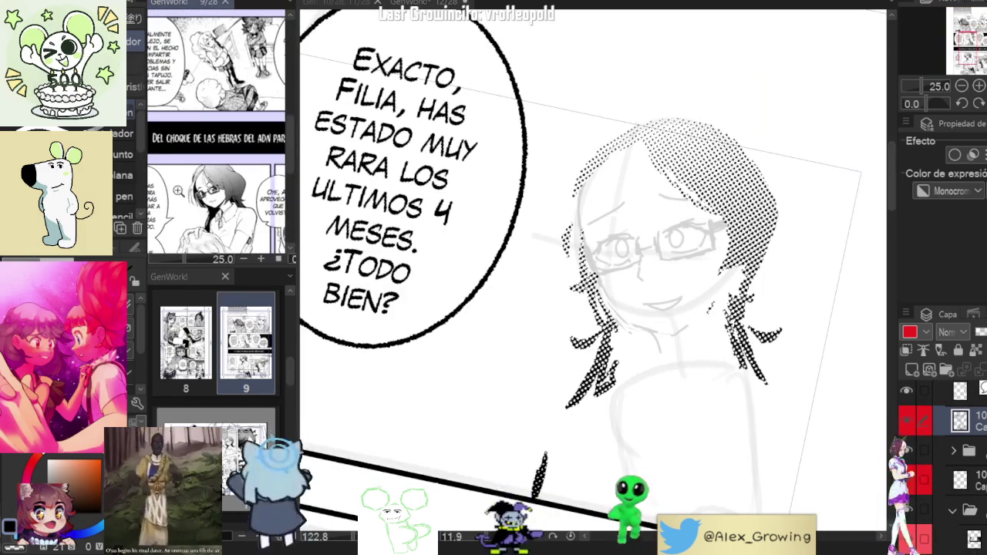
scroll(208, 131, up, 3)
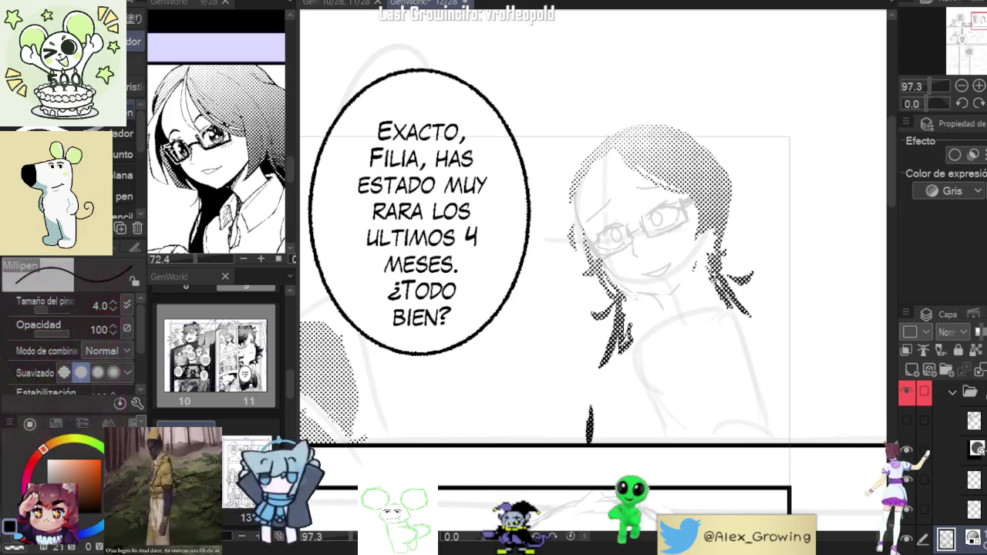
drag(694, 194, 709, 202)
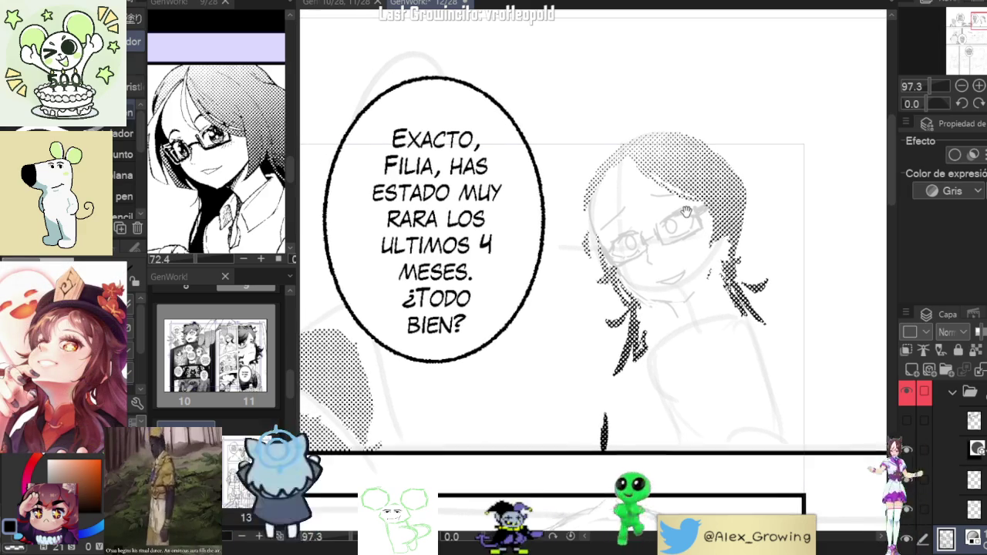
scroll(710, 202, up, 2)
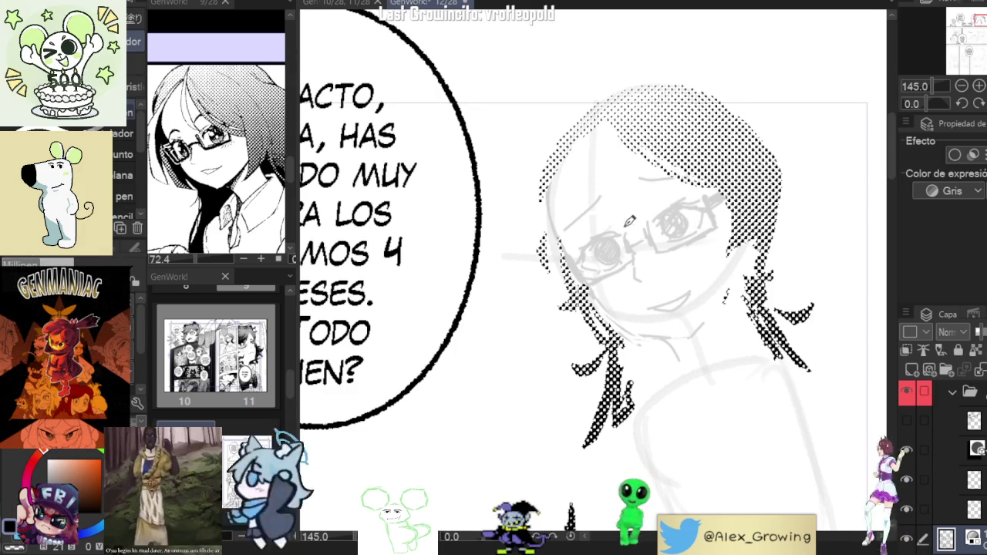
scroll(685, 231, down, 3)
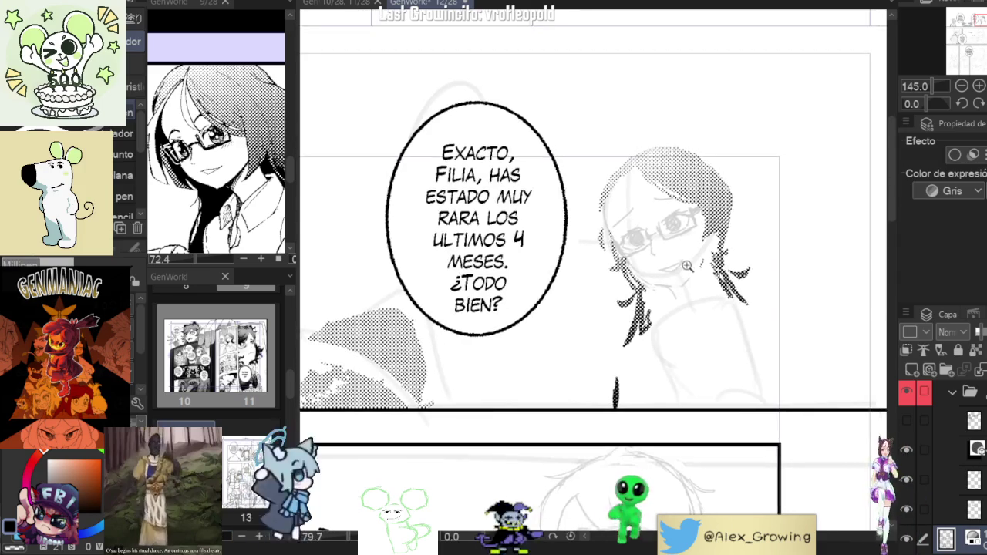
scroll(646, 235, up, 4)
scroll(658, 229, down, 3)
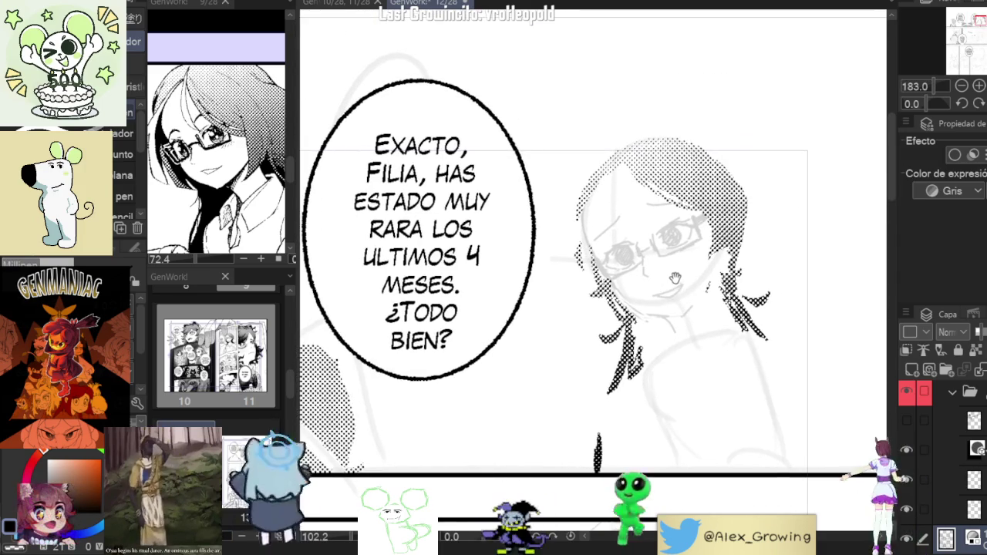
scroll(683, 282, up, 1)
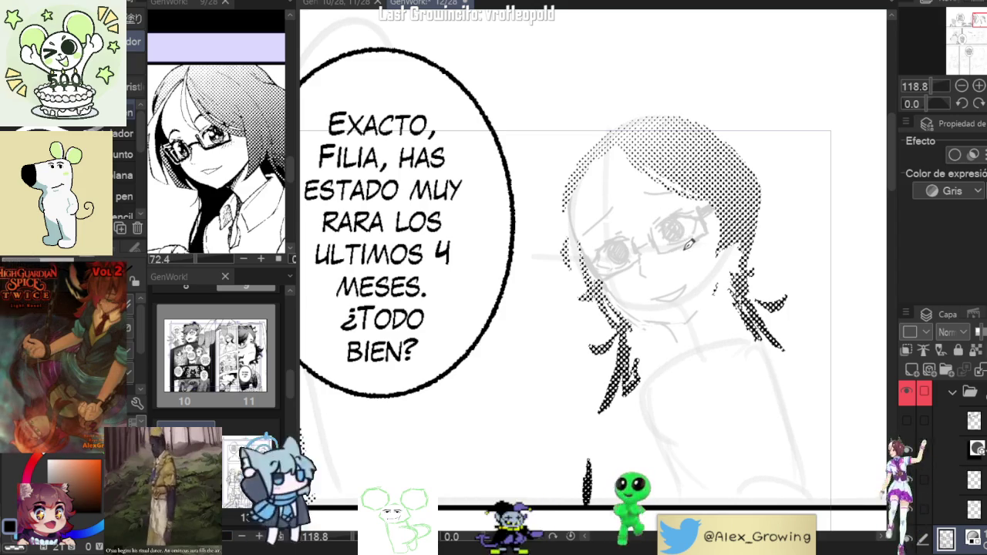
scroll(689, 244, down, 1)
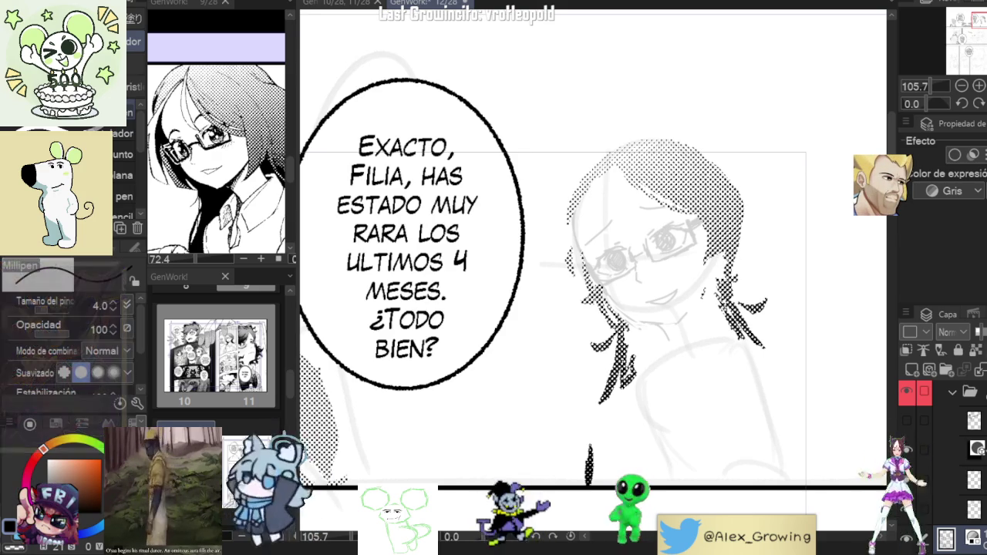
scroll(673, 211, down, 1)
scroll(674, 211, down, 2)
scroll(674, 211, up, 2)
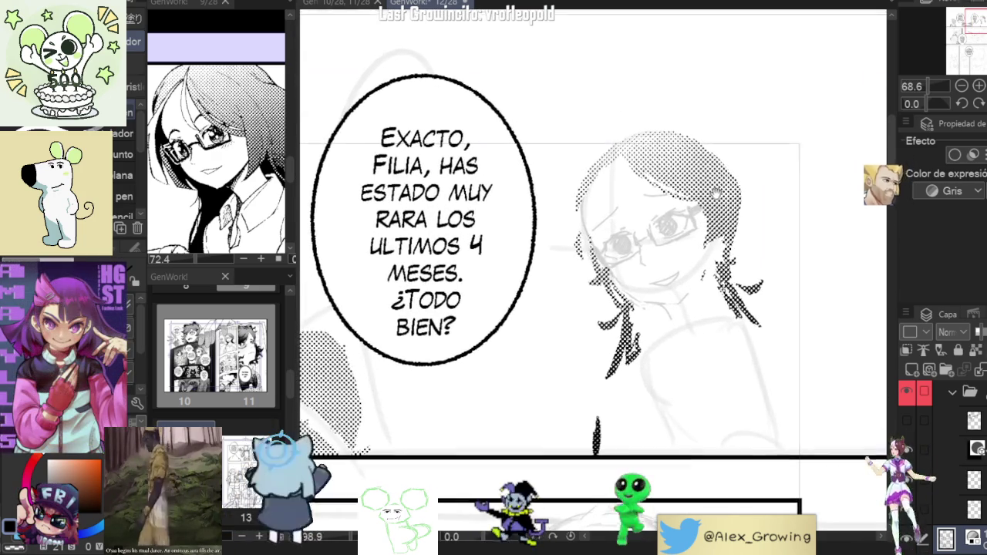
drag(679, 216, 748, 263)
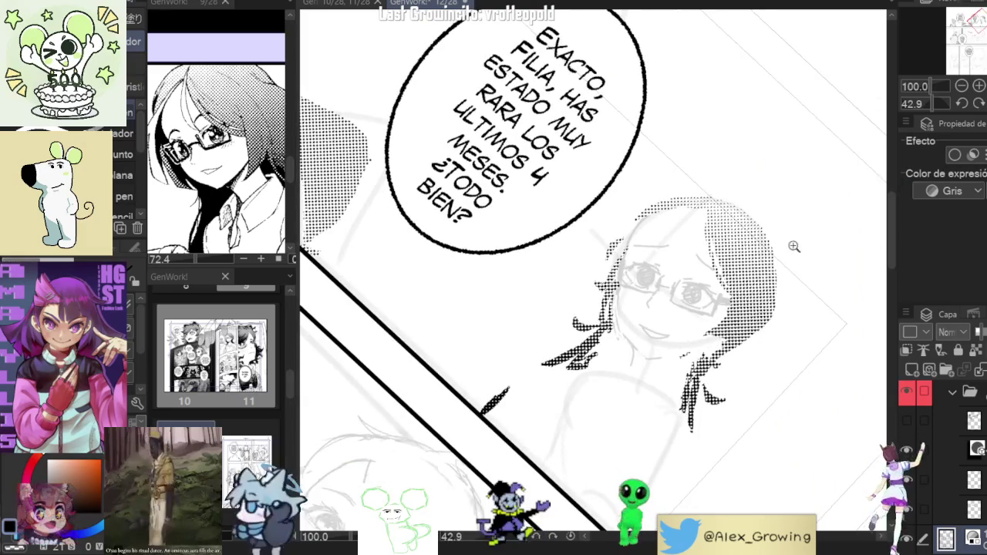
scroll(717, 212, up, 2)
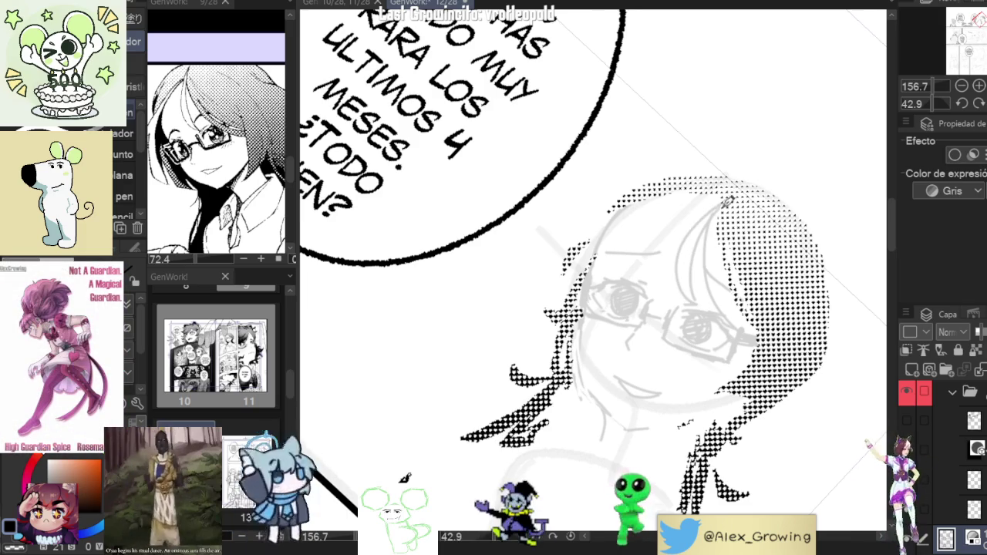
drag(706, 212, 702, 212)
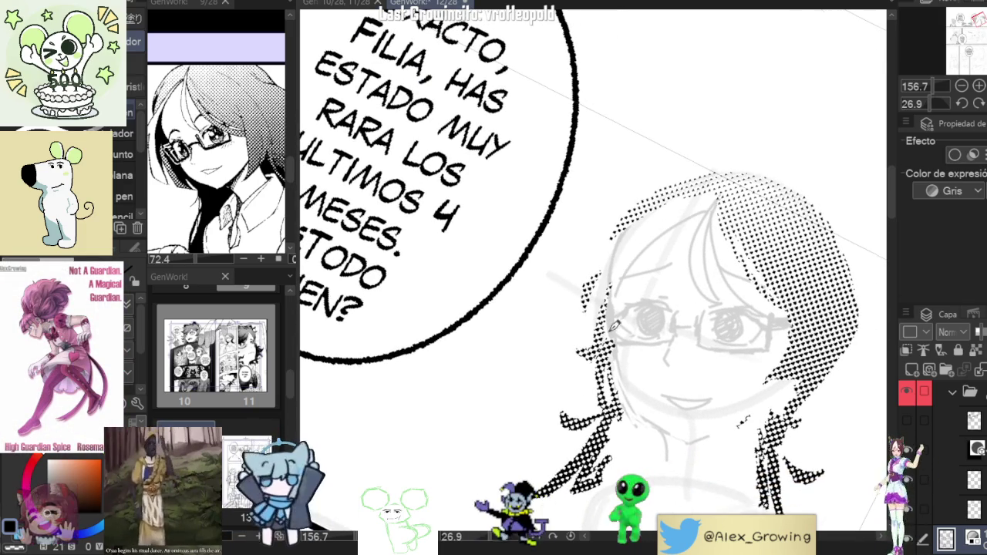
drag(641, 279, 676, 282)
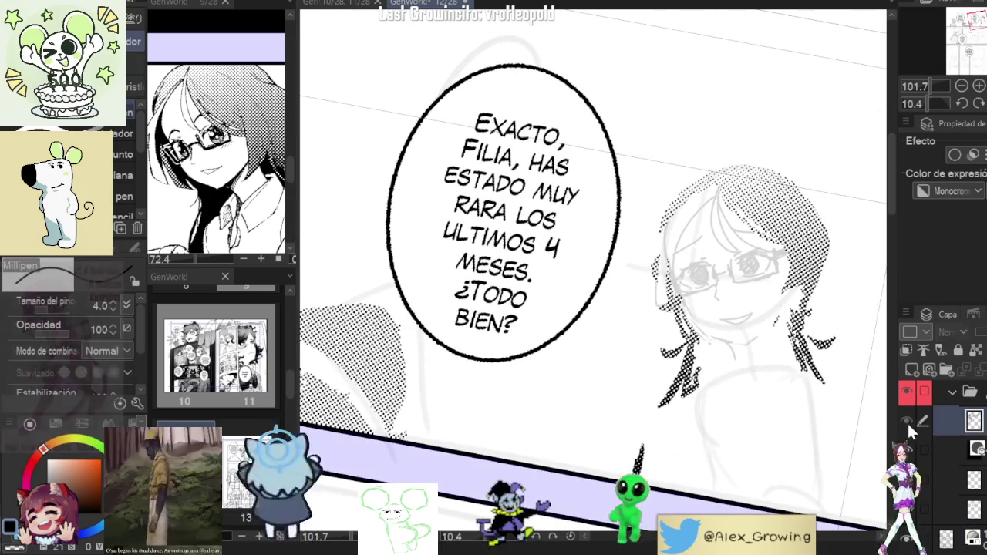
Select the shading layer and leave the grey shading visible after comparing it
click(906, 420)
scroll(593, 277, up, 3)
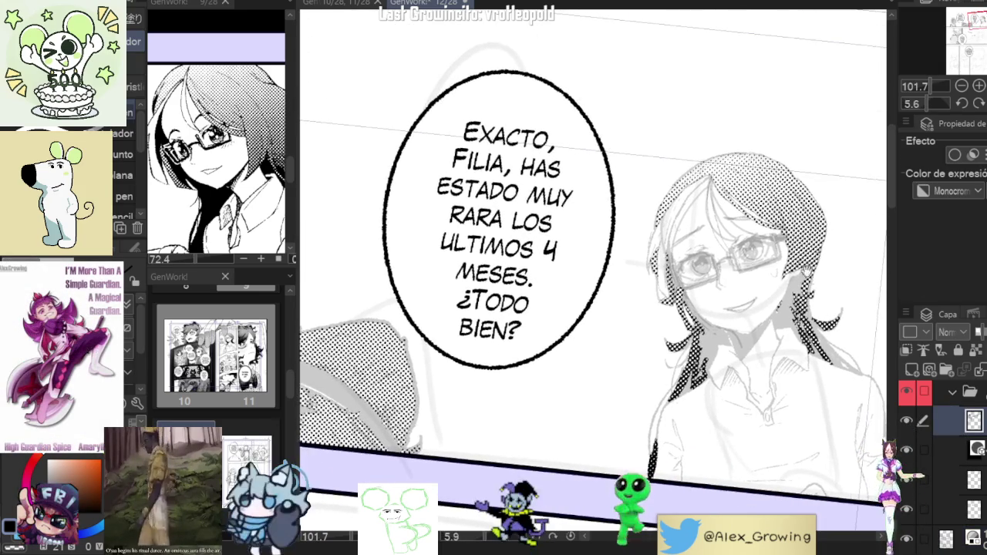
click(905, 420)
click(905, 419)
click(905, 419)
click(906, 420)
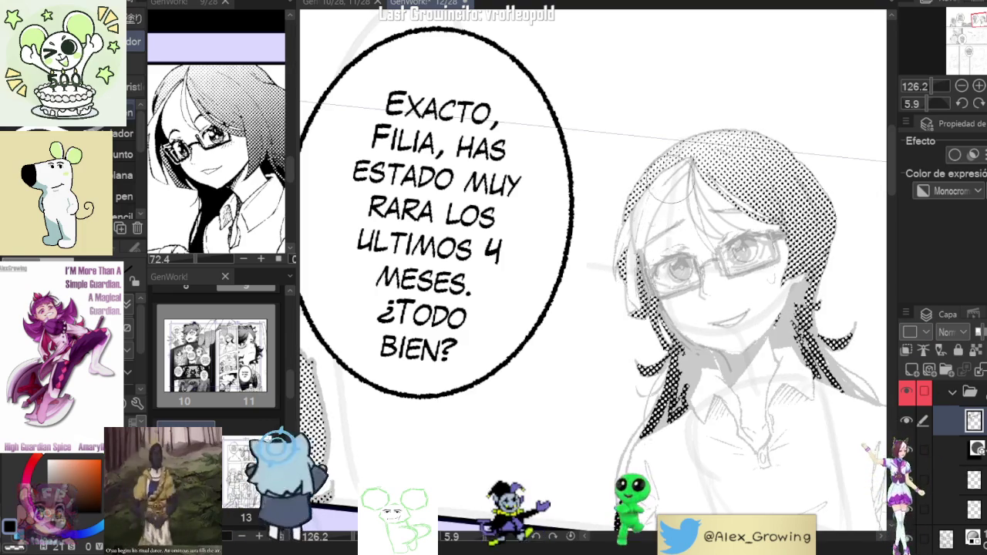
Switch to the Pen sub-tools, zoom in and rotate the page for eye strokes
scroll(701, 154, down, 2)
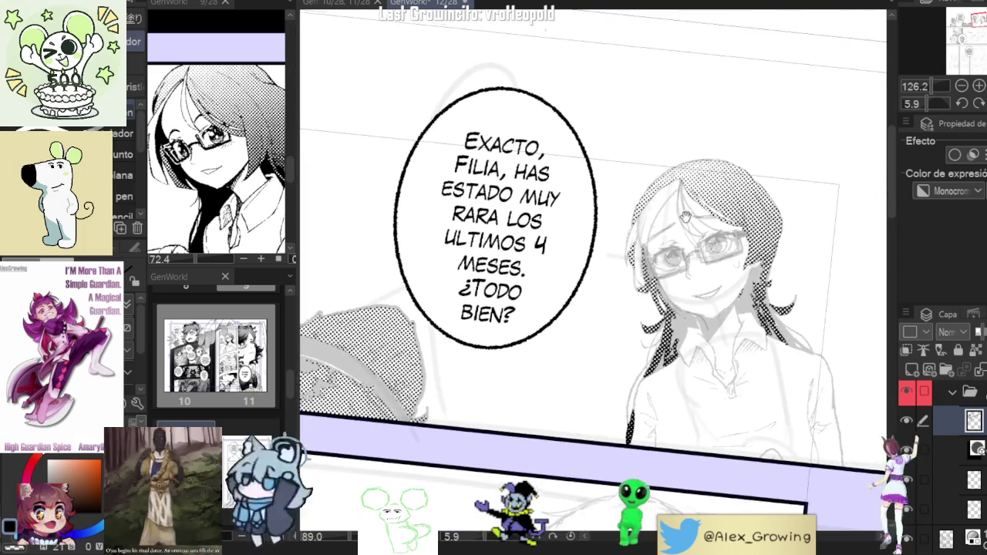
scroll(709, 147, up, 3)
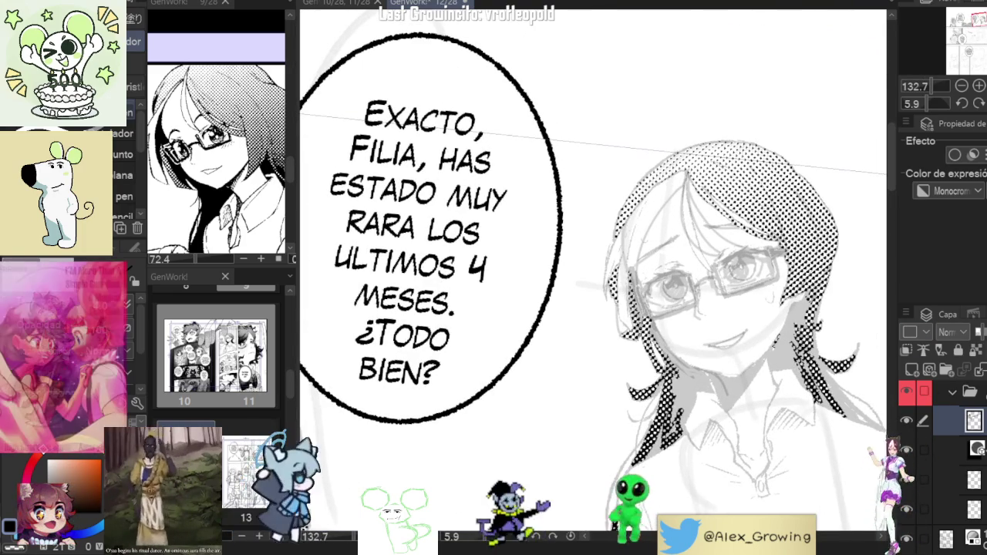
key(p)
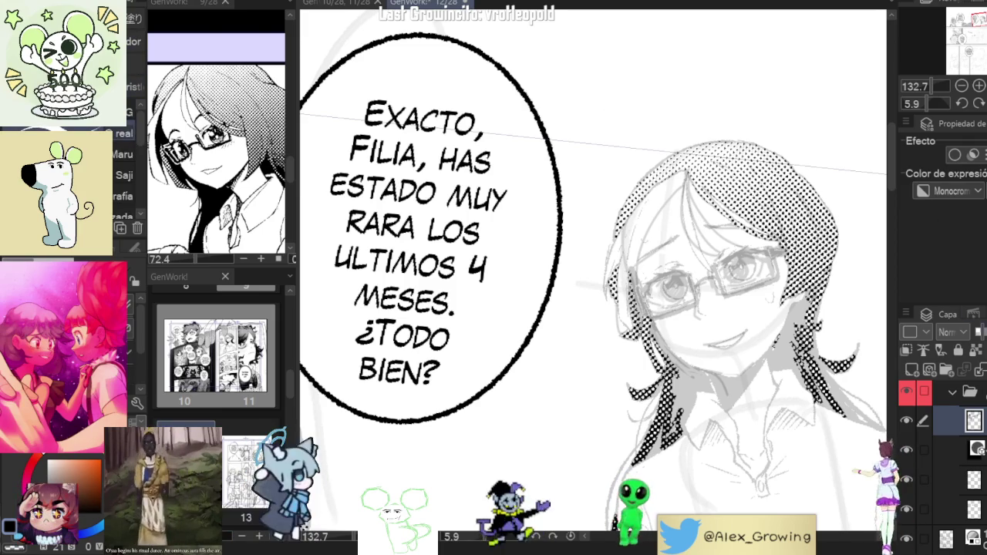
scroll(637, 235, up, 3)
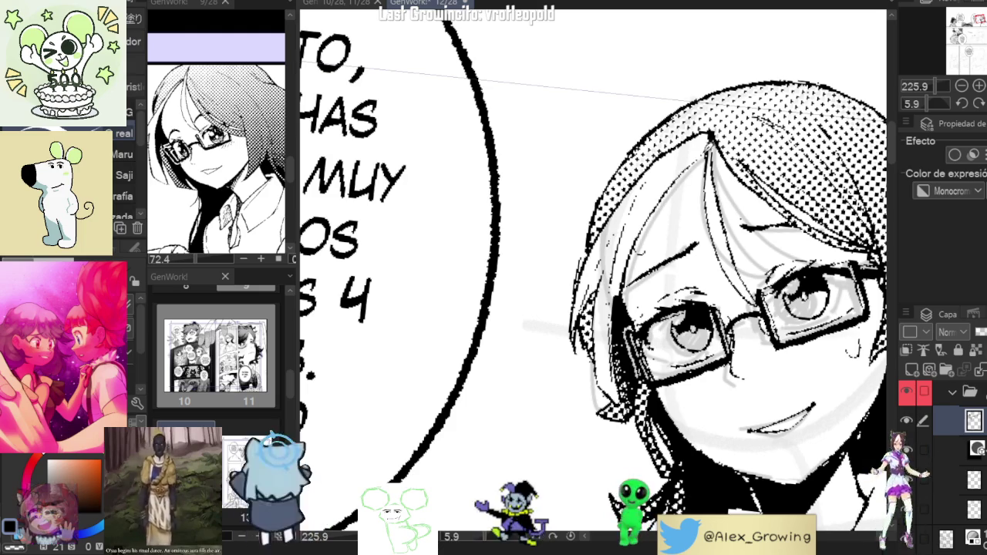
drag(705, 151, 681, 324)
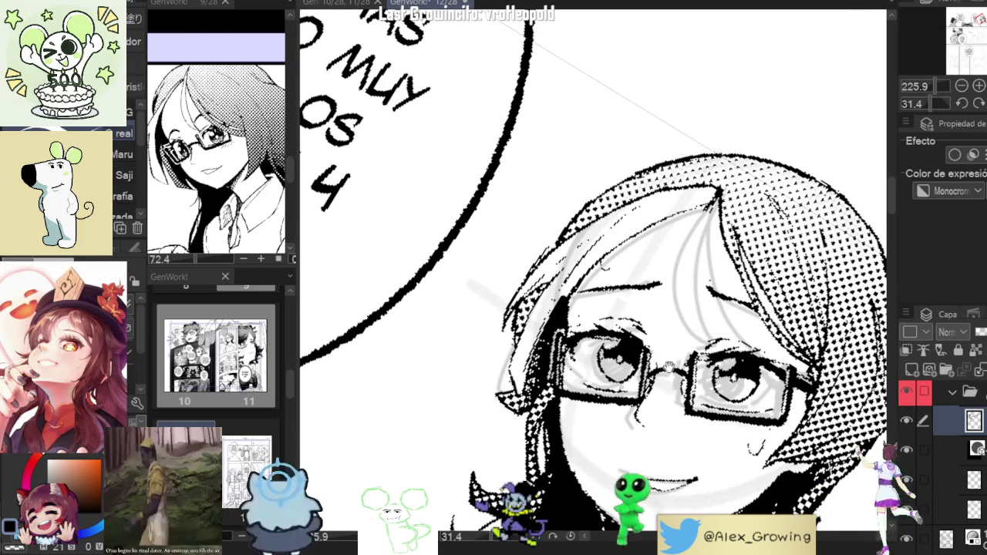
drag(667, 367, 586, 359)
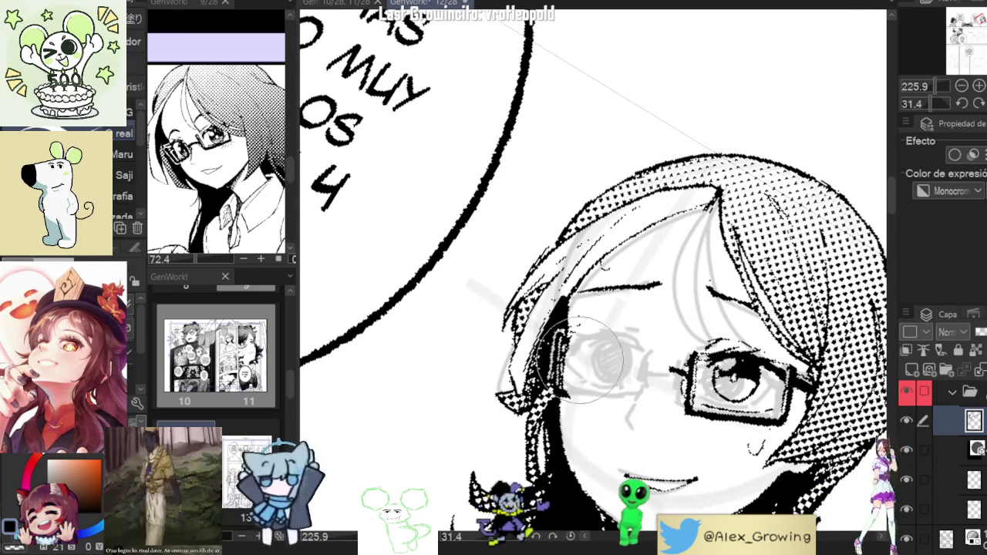
scroll(579, 376, down, 5)
scroll(617, 339, up, 2)
scroll(658, 308, up, 2)
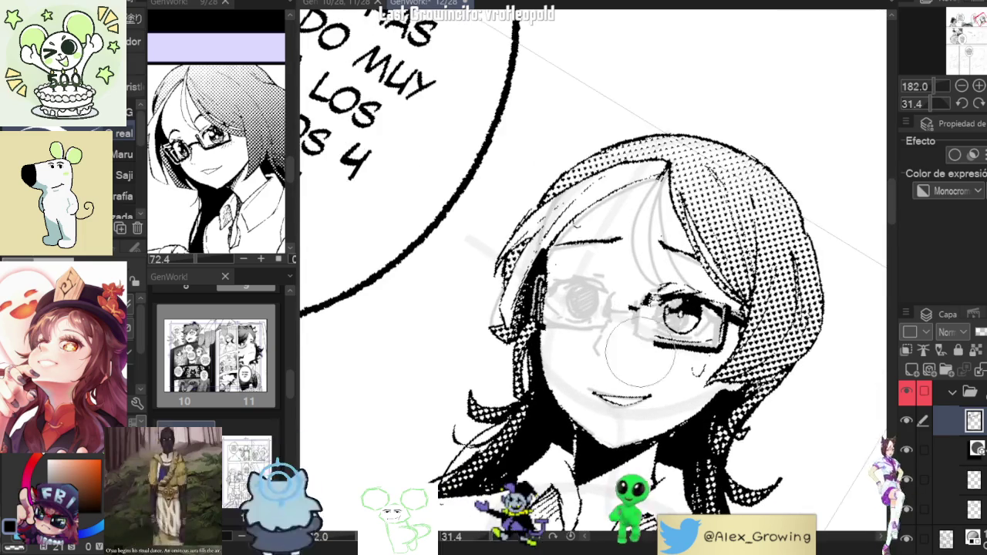
drag(655, 308, 679, 312)
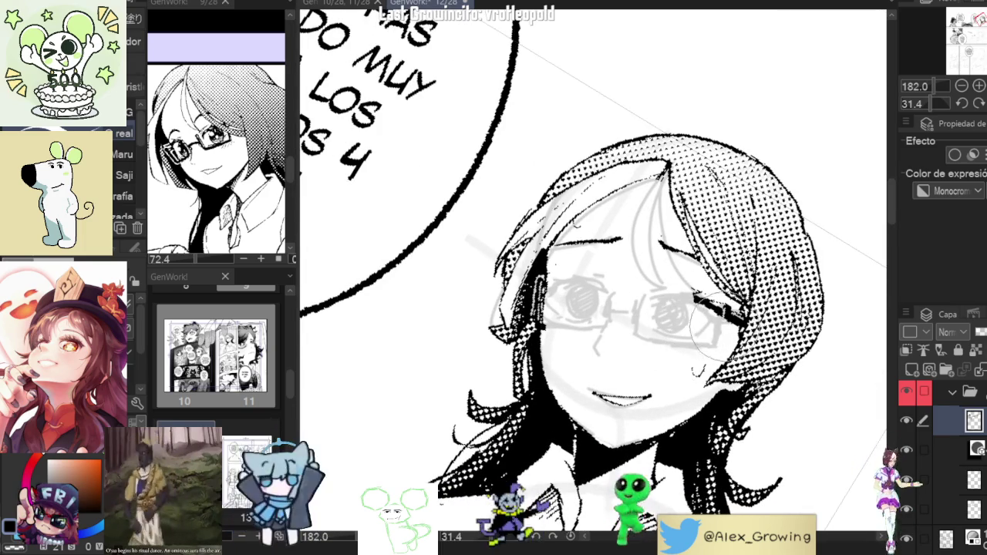
scroll(714, 324, down, 5)
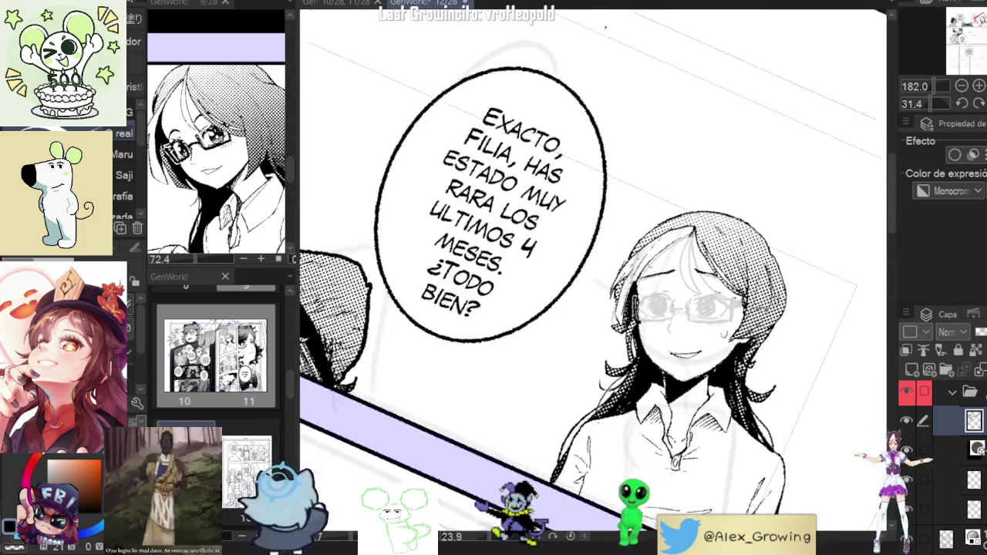
scroll(727, 289, up, 5)
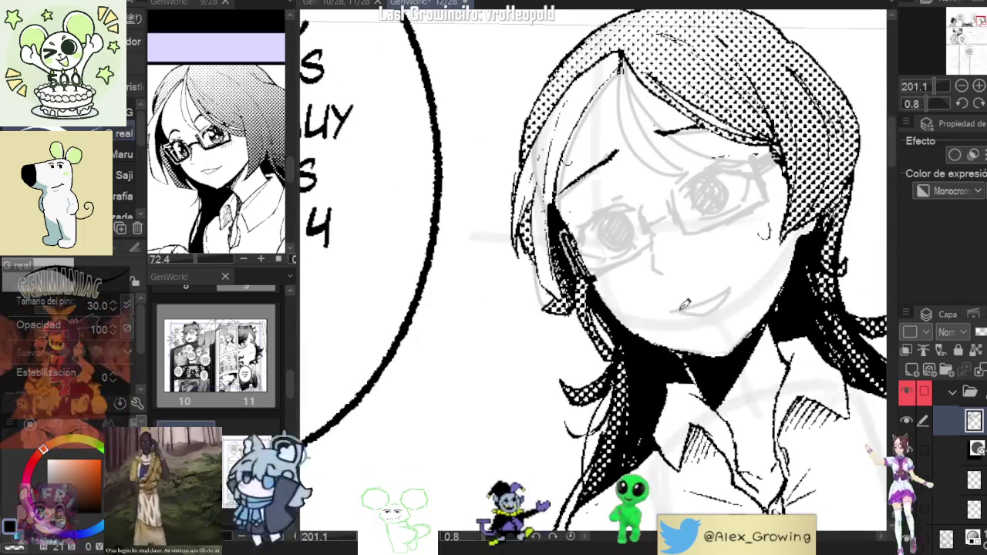
drag(678, 312, 736, 283)
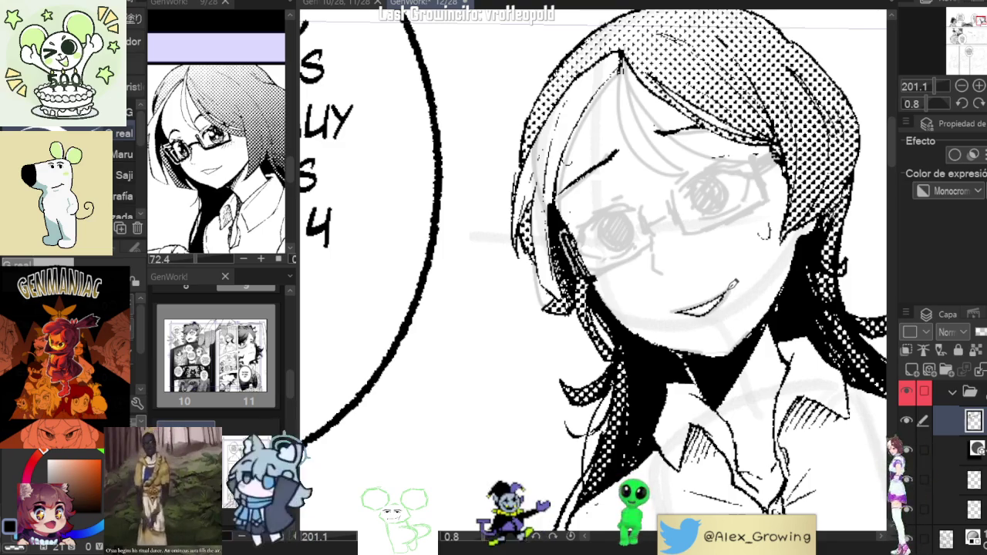
scroll(737, 283, down, 3)
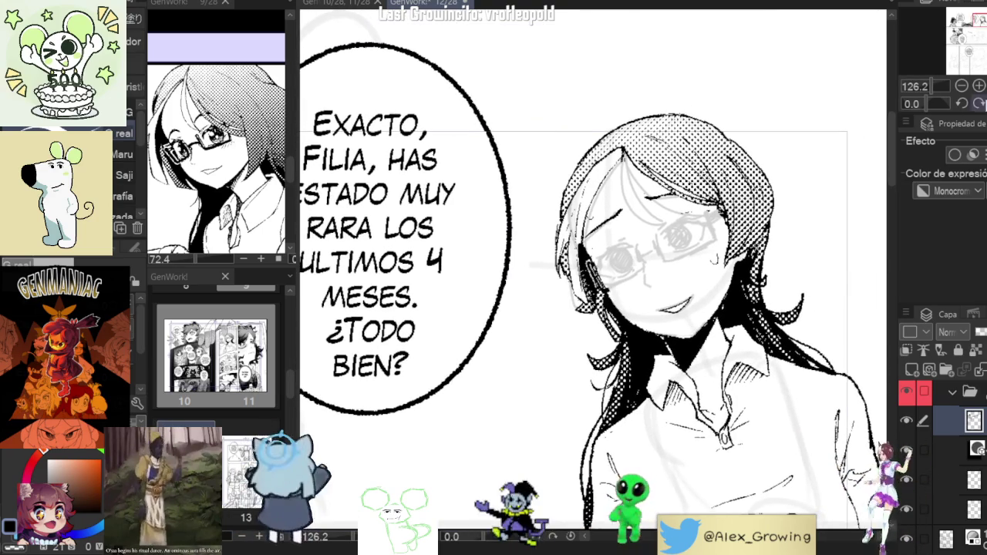
click(907, 420)
click(907, 420)
click(906, 421)
click(907, 420)
scroll(507, 57, down, 2)
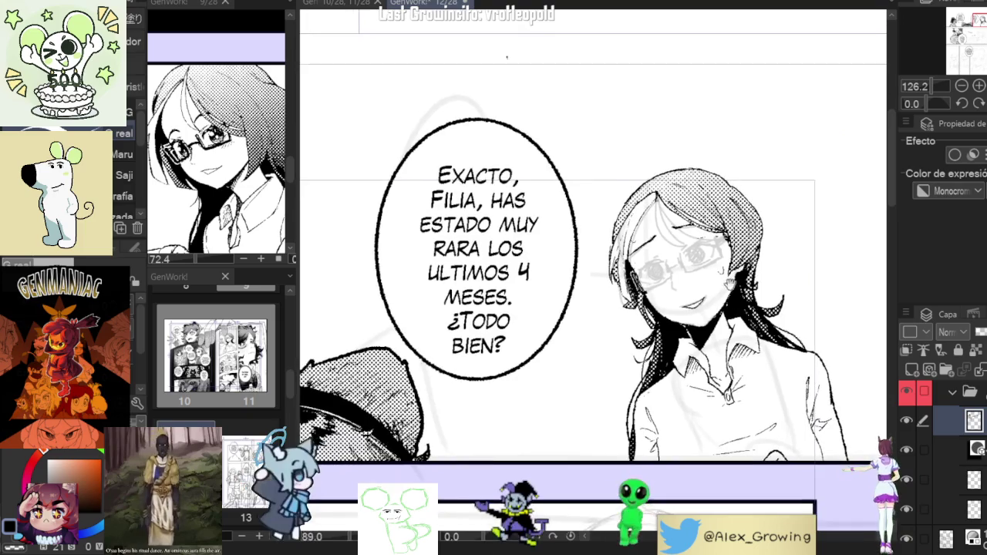
drag(506, 56, 586, 309)
scroll(597, 355, up, 3)
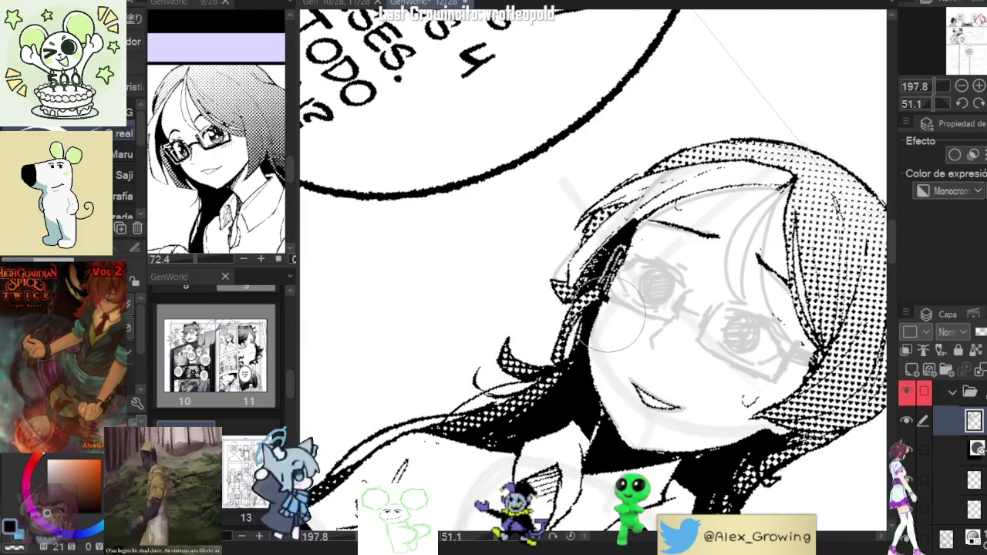
scroll(613, 312, down, 3)
drag(613, 313, 742, 284)
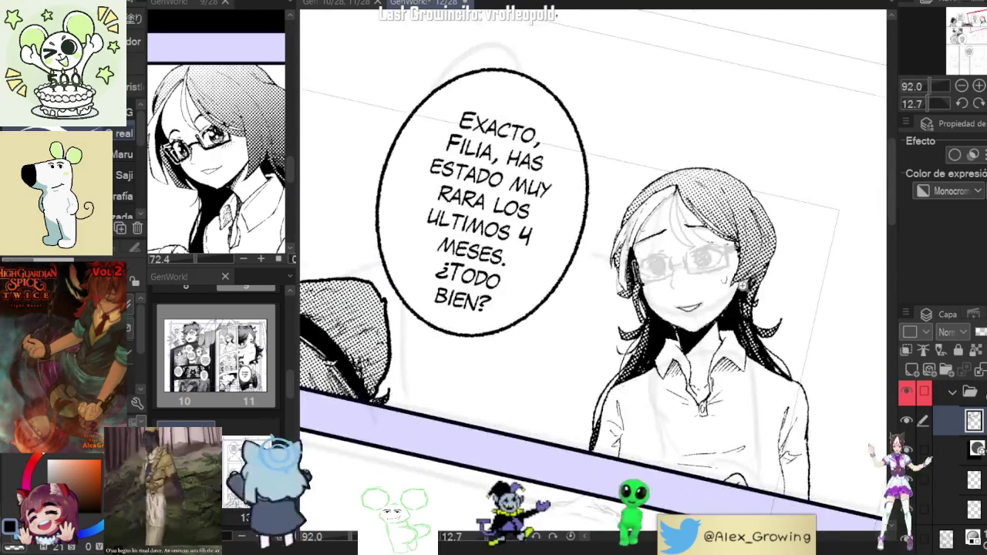
scroll(742, 283, up, 2)
scroll(742, 291, up, 1)
scroll(741, 291, up, 1)
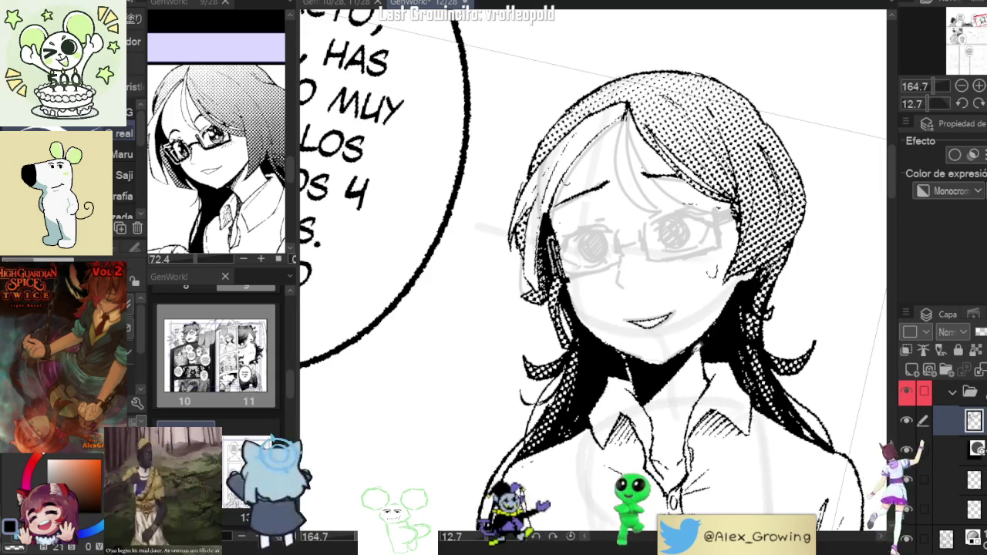
scroll(694, 346, down, 2)
scroll(701, 336, up, 3)
scroll(713, 324, down, 1)
scroll(706, 308, down, 5)
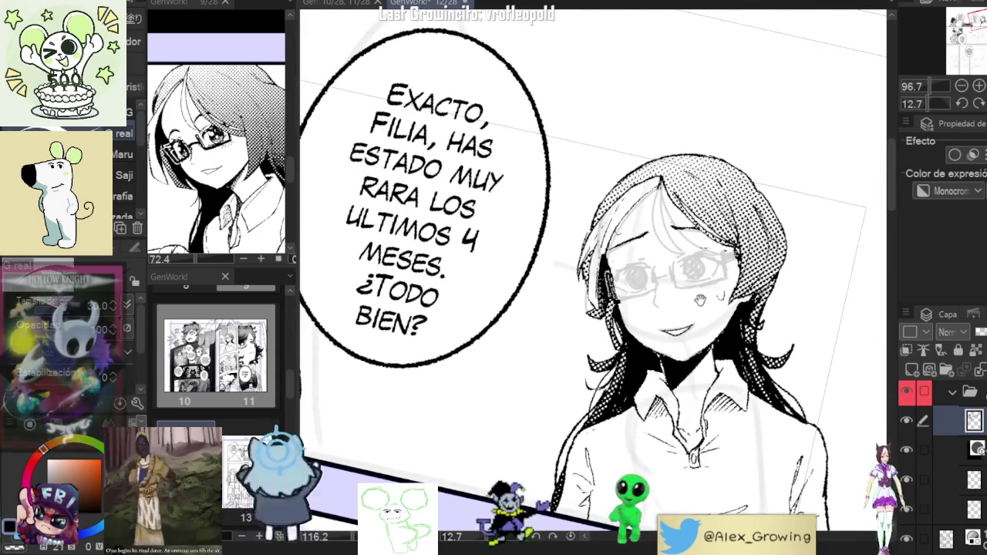
scroll(700, 297, up, 1)
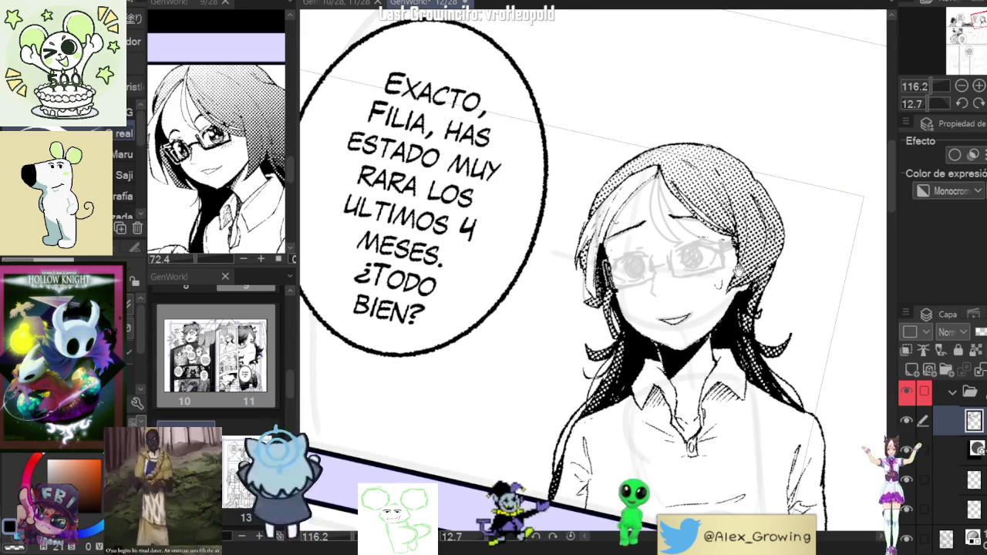
scroll(713, 279, down, 1)
scroll(714, 330, down, 1)
scroll(713, 330, up, 3)
scroll(715, 316, up, 1)
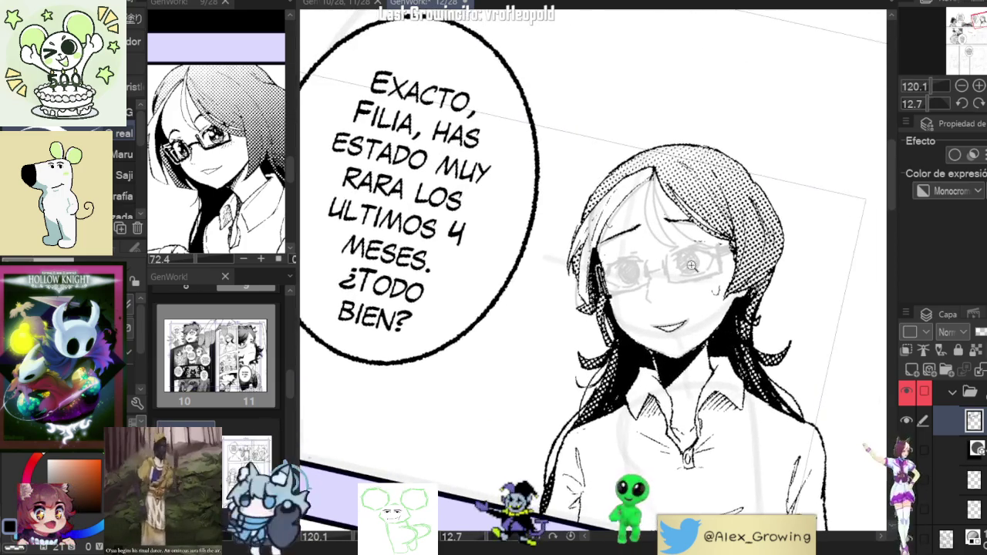
scroll(717, 293, up, 1)
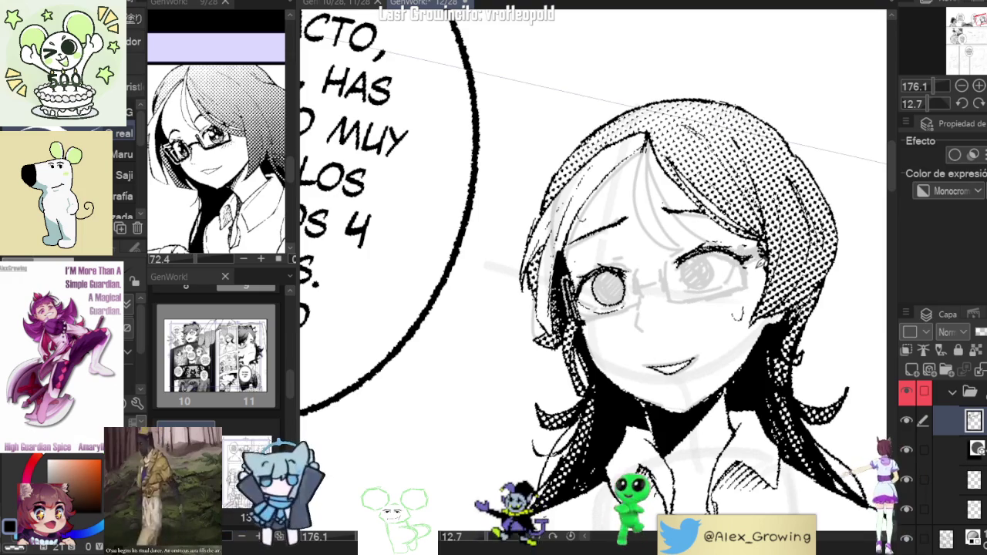
Reposition the right eye and glasses lens with a freehand-selection transform, then deselect
key(m)
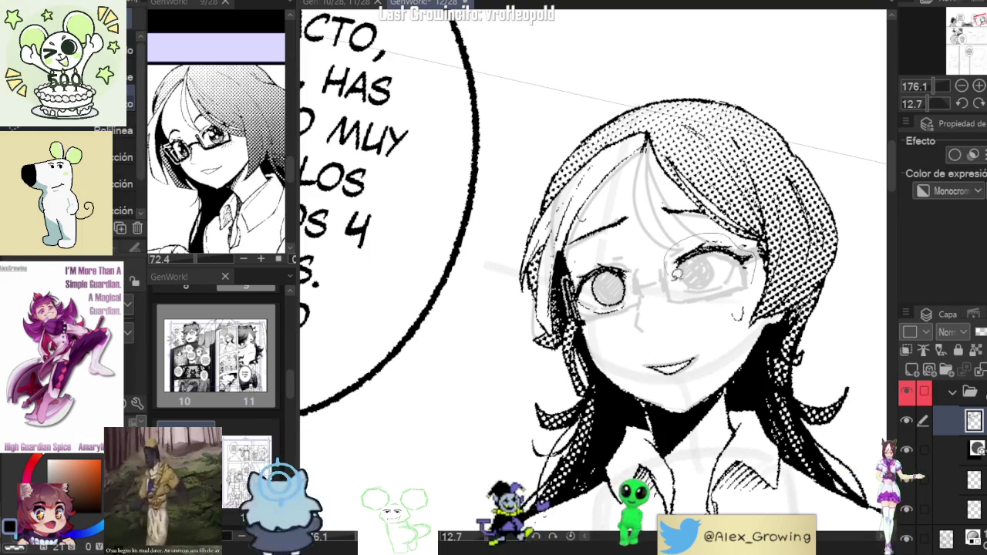
key(ctrl+t)
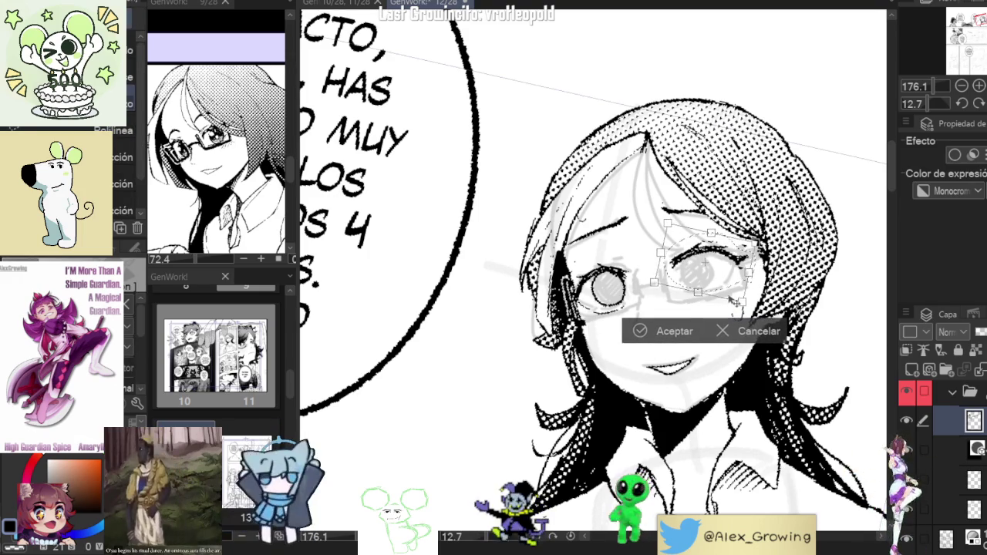
click(677, 330)
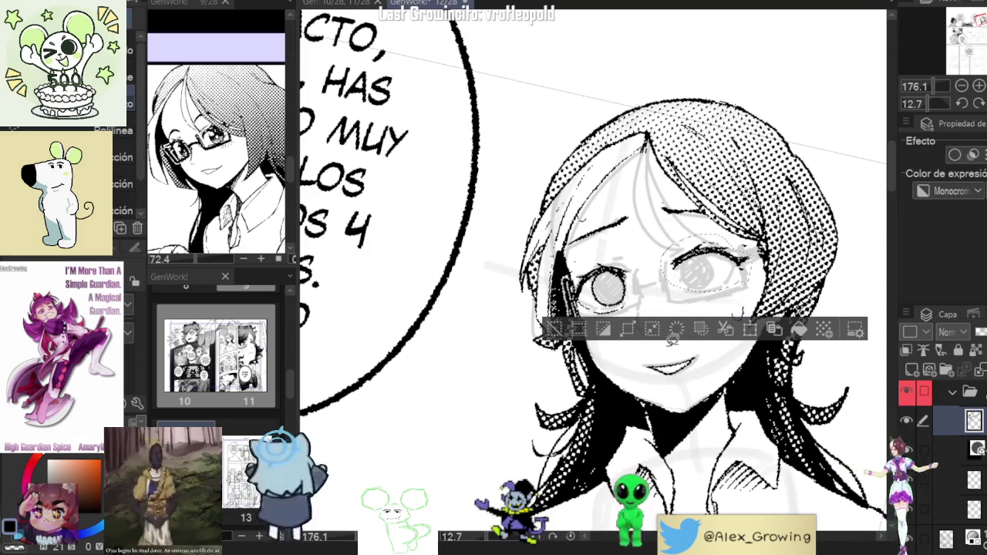
click(557, 331)
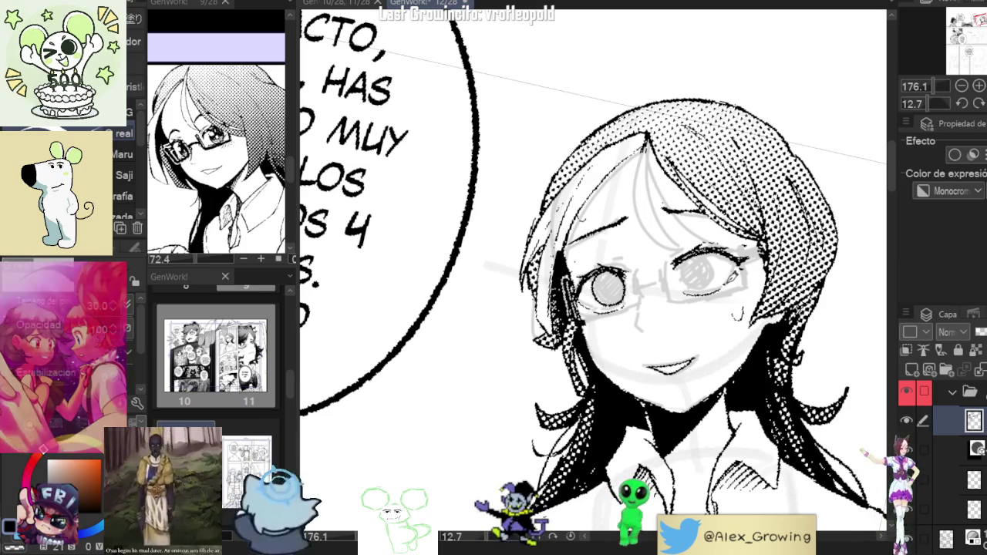
Ink a round pupil and small detail marks inside the right glasses lens
drag(729, 289, 749, 290)
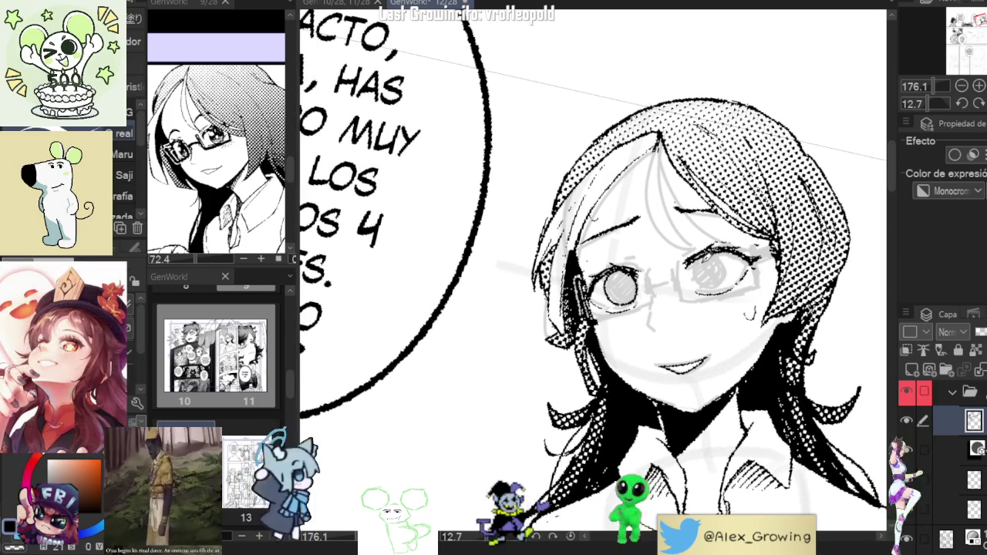
drag(694, 255, 708, 284)
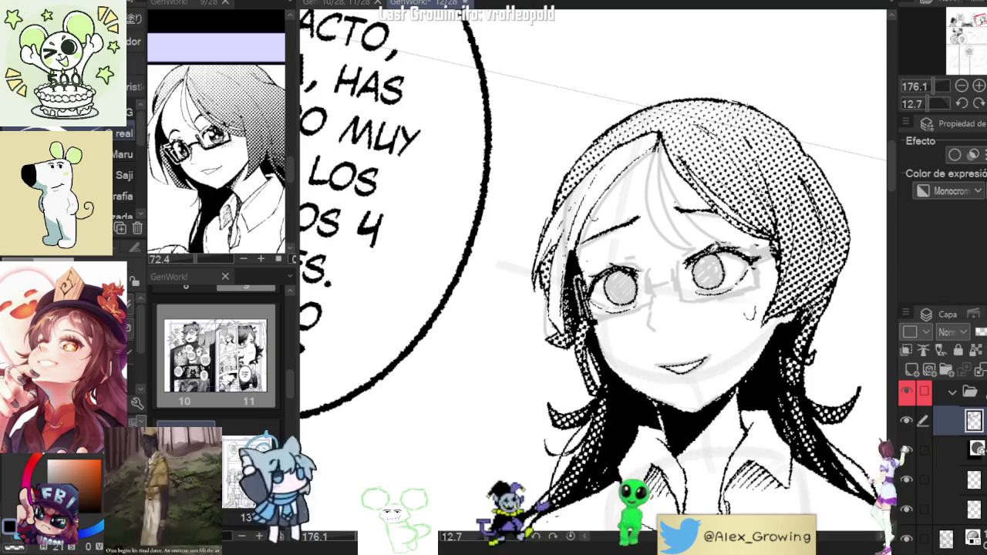
drag(714, 266, 733, 266)
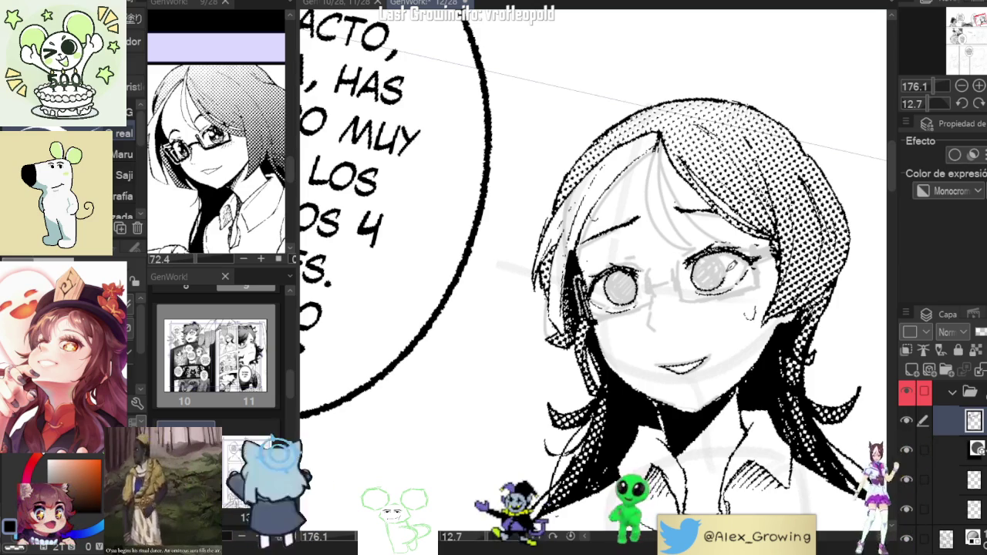
scroll(693, 269, up, 3)
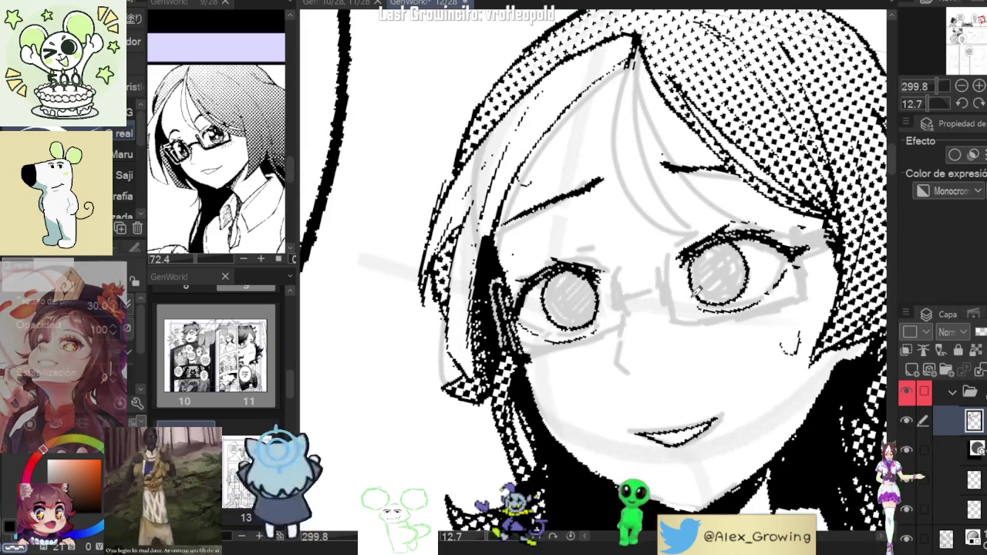
scroll(687, 247, down, 2)
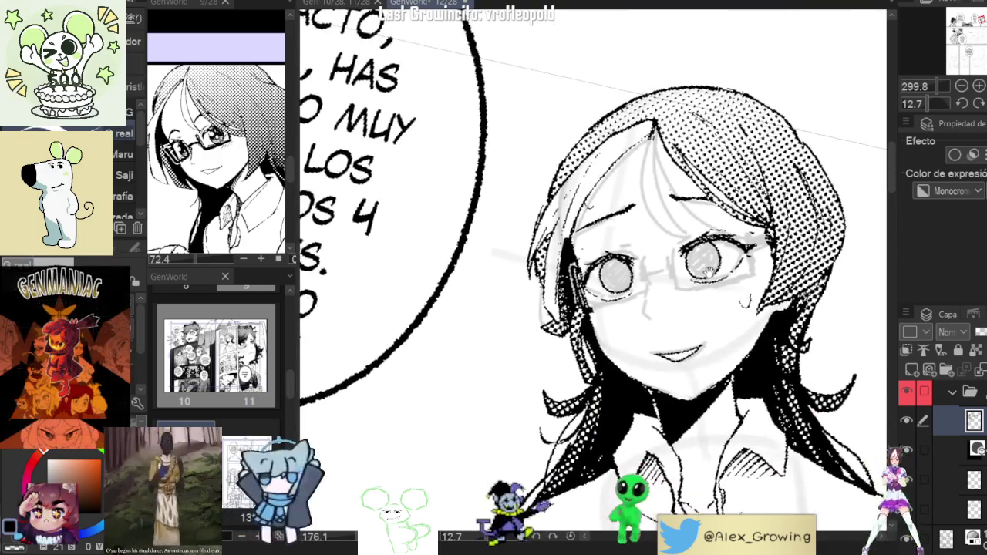
scroll(688, 247, down, 1)
scroll(704, 259, up, 2)
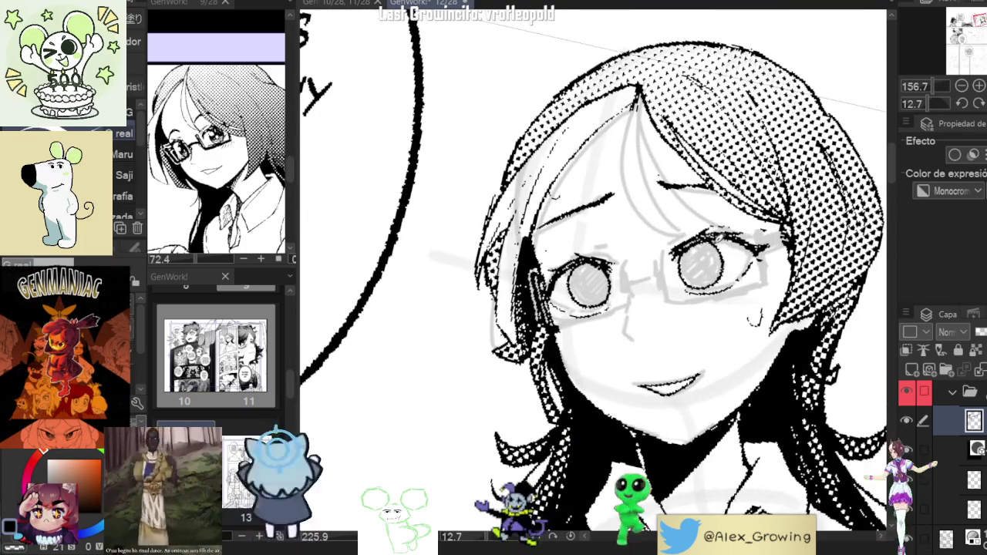
scroll(751, 231, down, 2)
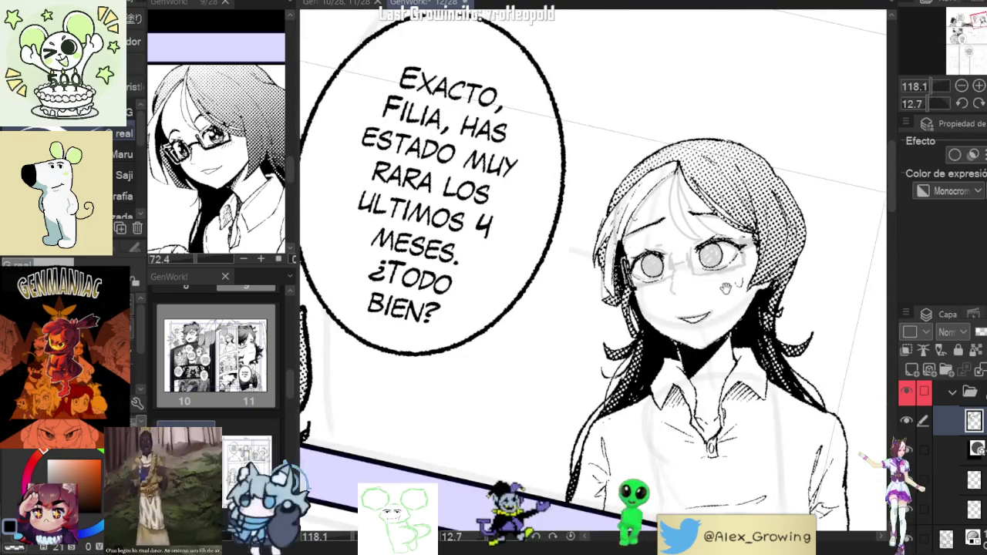
scroll(717, 242, up, 2)
scroll(686, 251, up, 1)
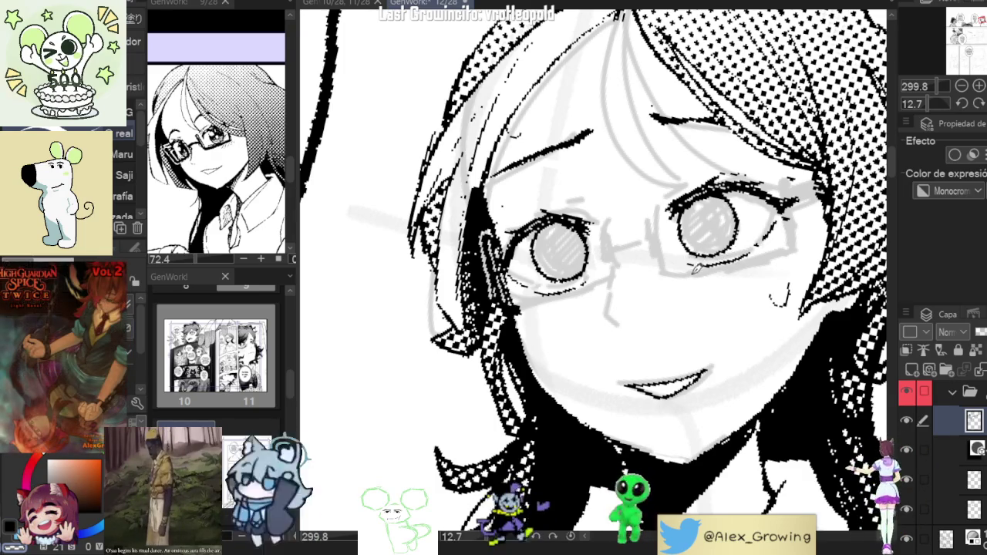
scroll(727, 275, down, 3)
scroll(720, 300, down, 2)
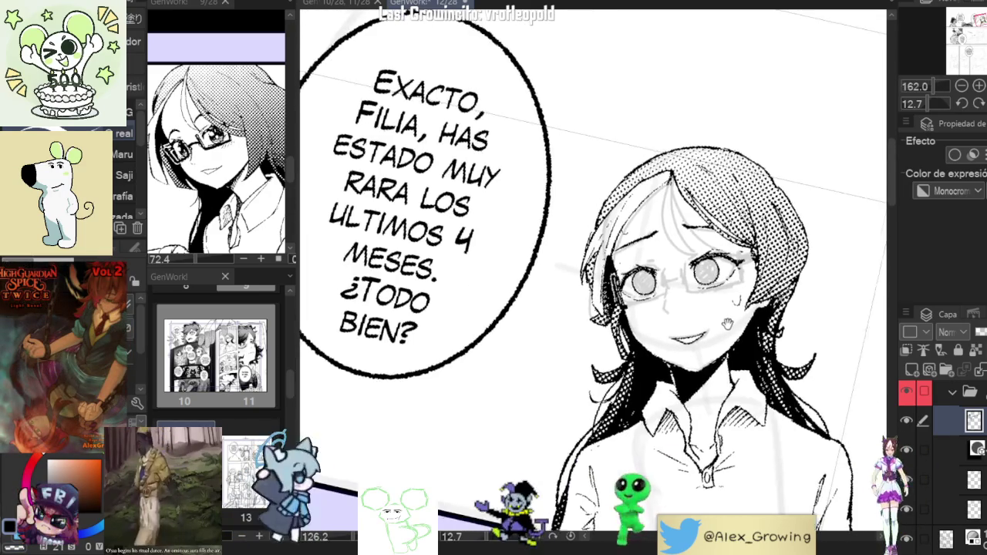
scroll(711, 288, up, 2)
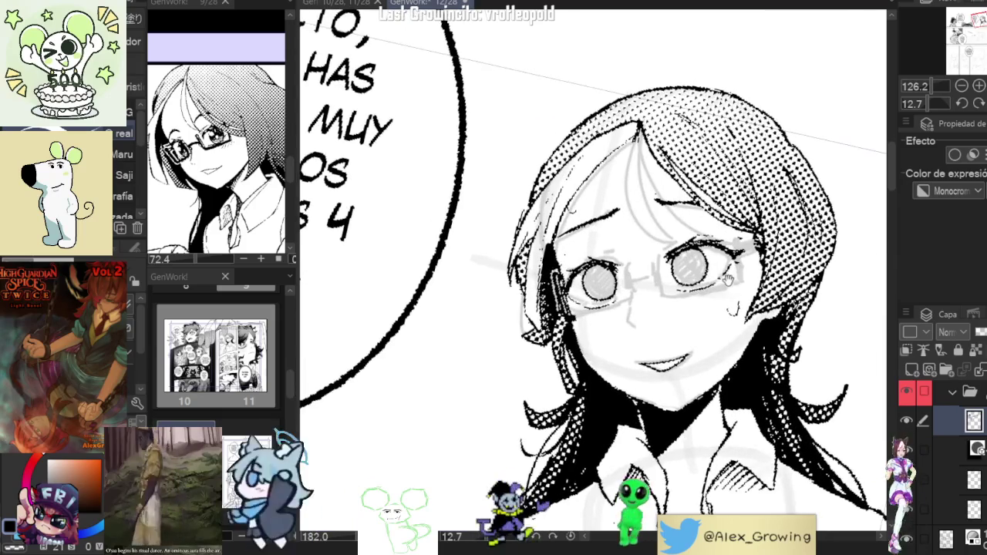
scroll(728, 279, up, 2)
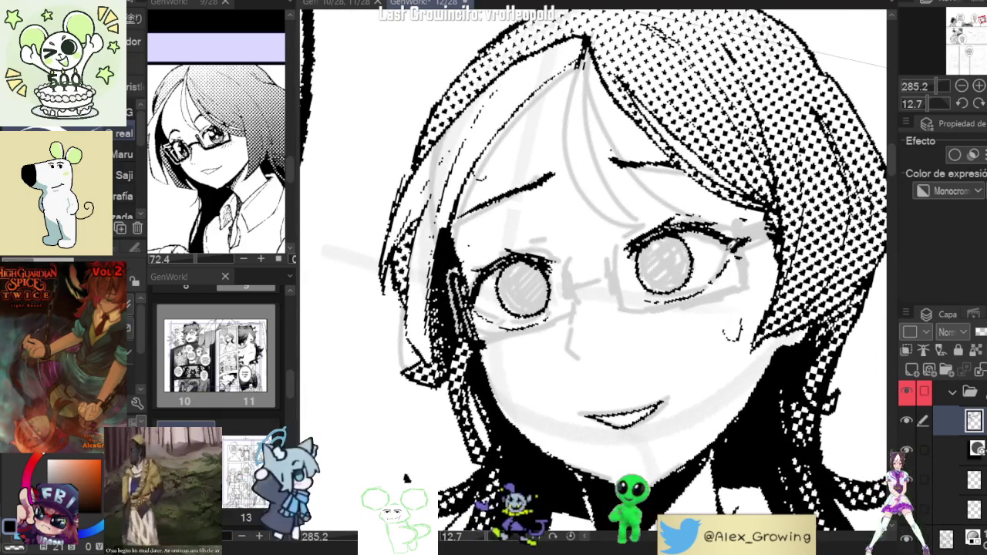
mouse_move(708, 228)
mouse_down()
mouse_move(762, 224)
mouse_move(703, 280)
mouse_up()
key(m)
click(762, 323)
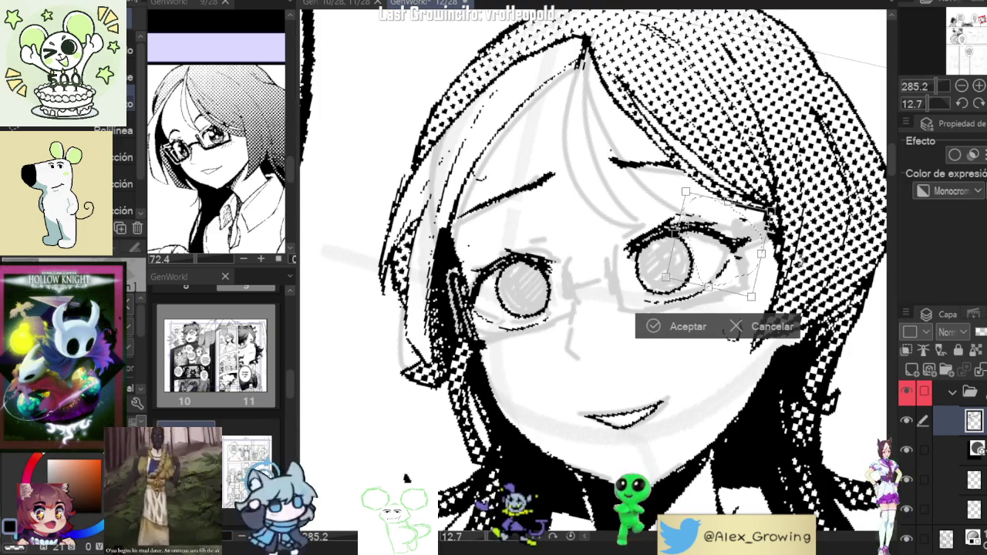
drag(746, 259, 752, 262)
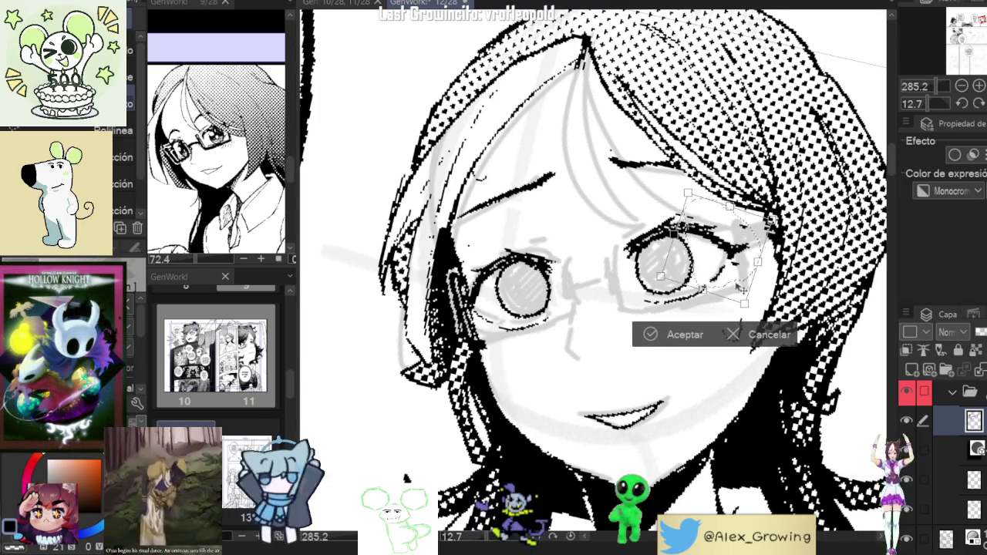
drag(738, 283, 738, 287)
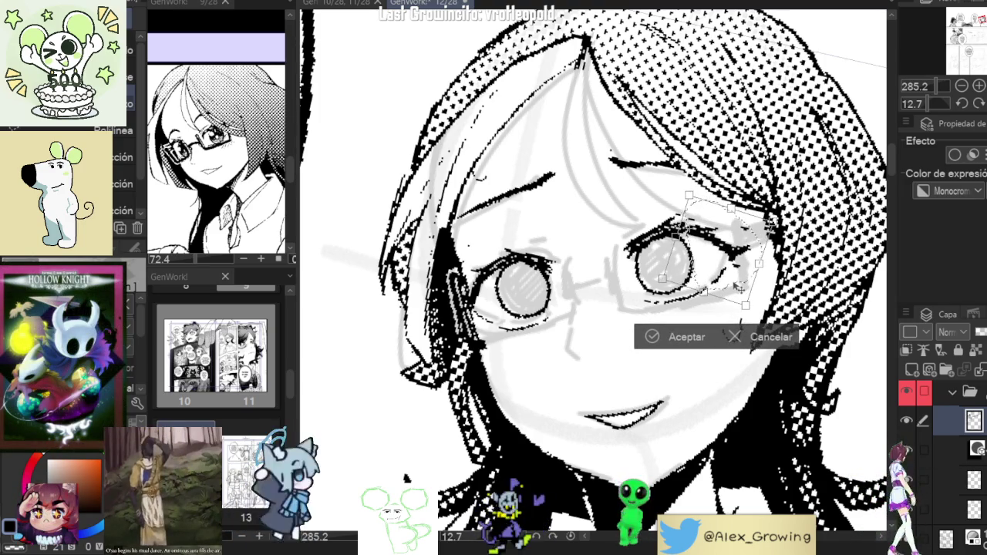
click(688, 337)
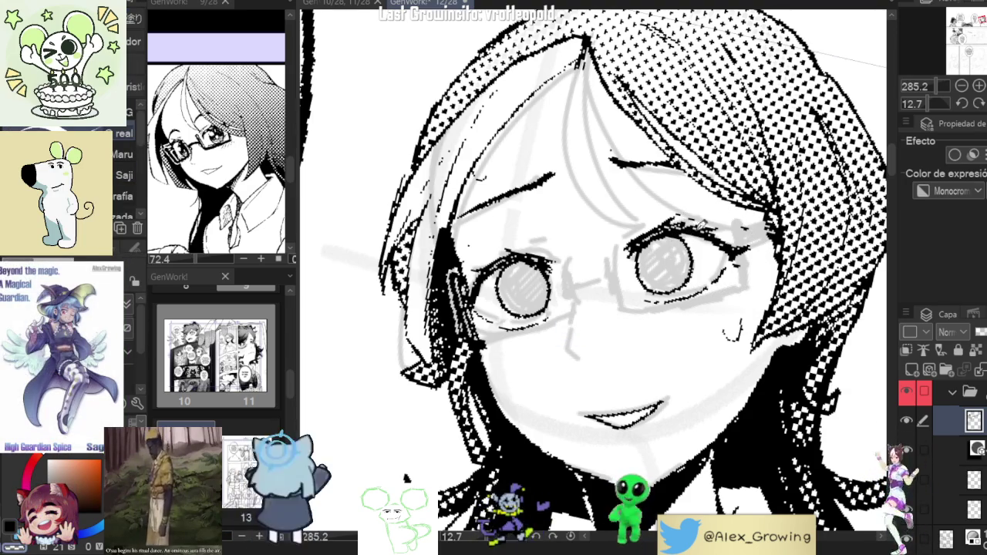
scroll(715, 235, down, 3)
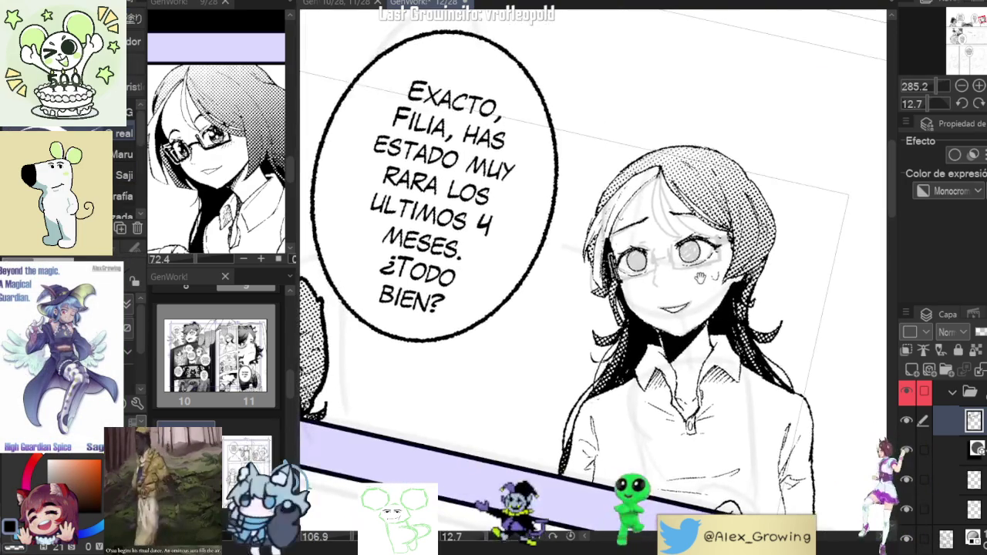
scroll(714, 232, up, 2)
scroll(713, 229, up, 2)
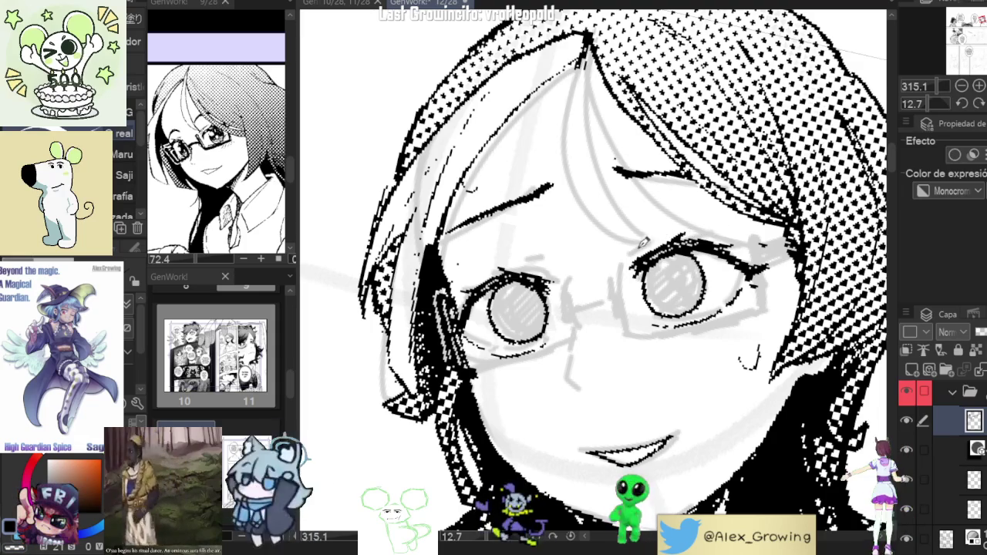
scroll(579, 281, down, 4)
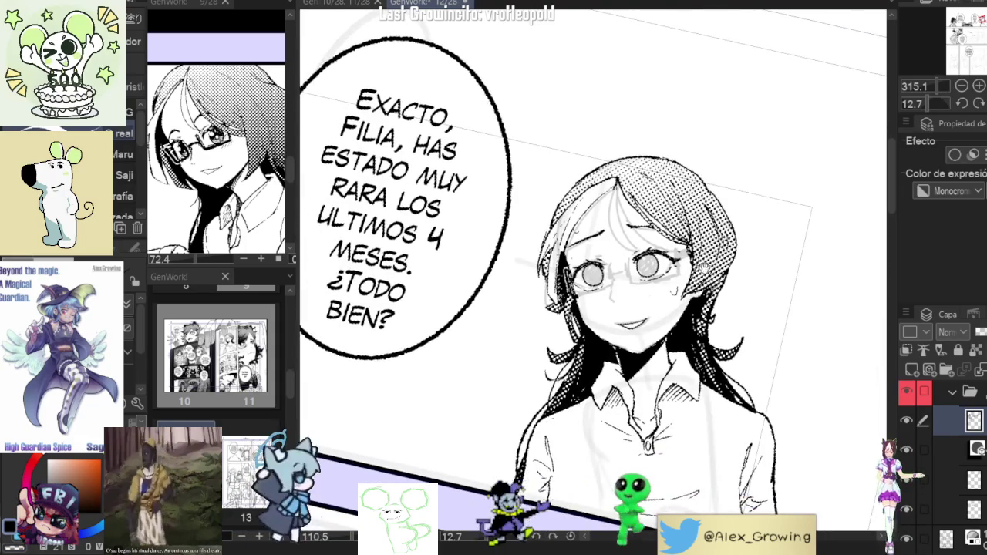
scroll(760, 234, up, 1)
scroll(759, 234, down, 1)
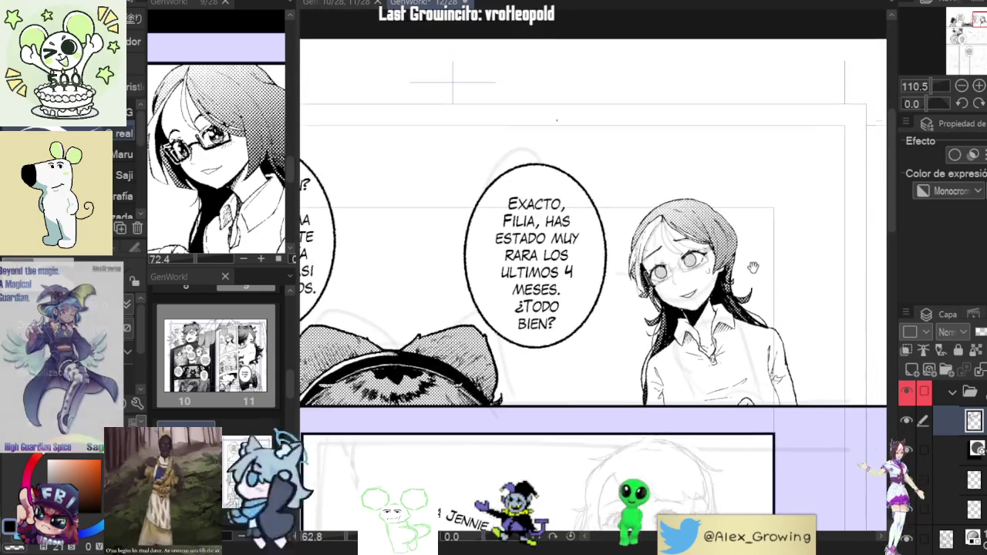
scroll(574, 242, up, 3)
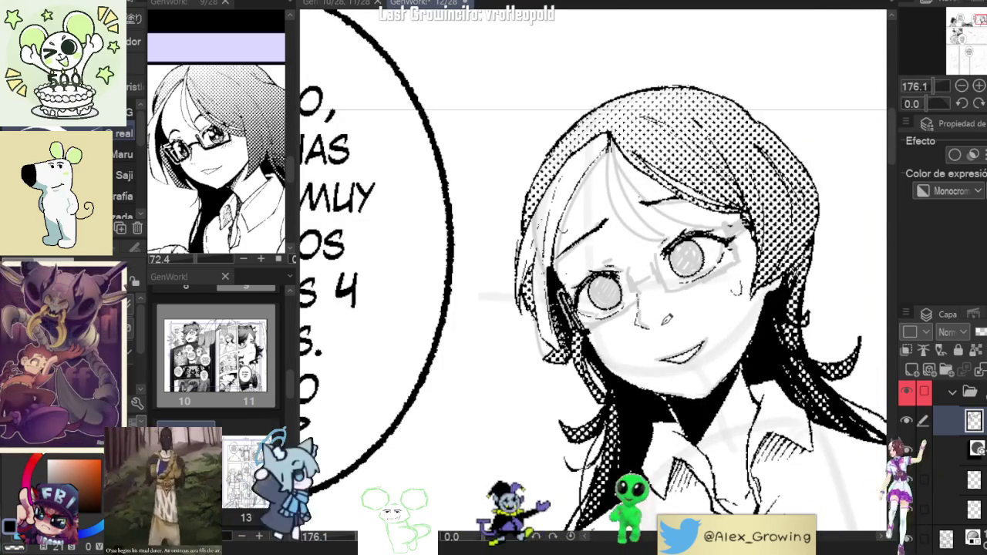
scroll(663, 285, down, 3)
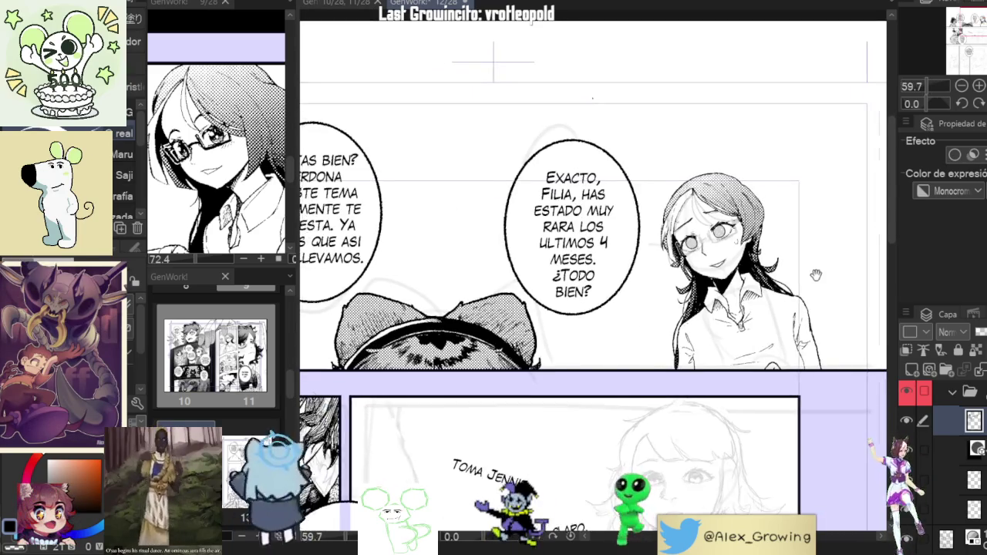
scroll(694, 324, up, 2)
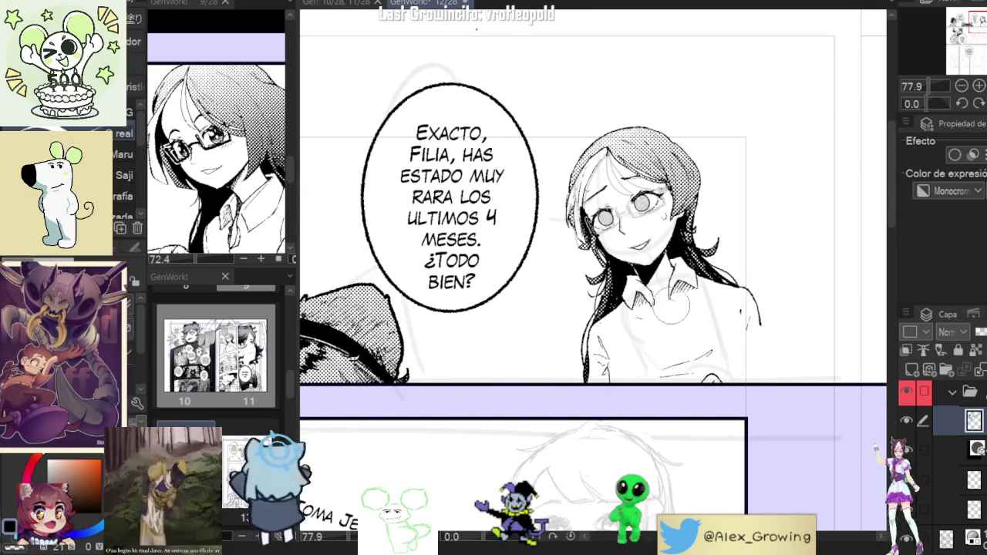
Zoom in and ink short hatching strokes shading the girl's shirt collar
scroll(652, 308, up, 1)
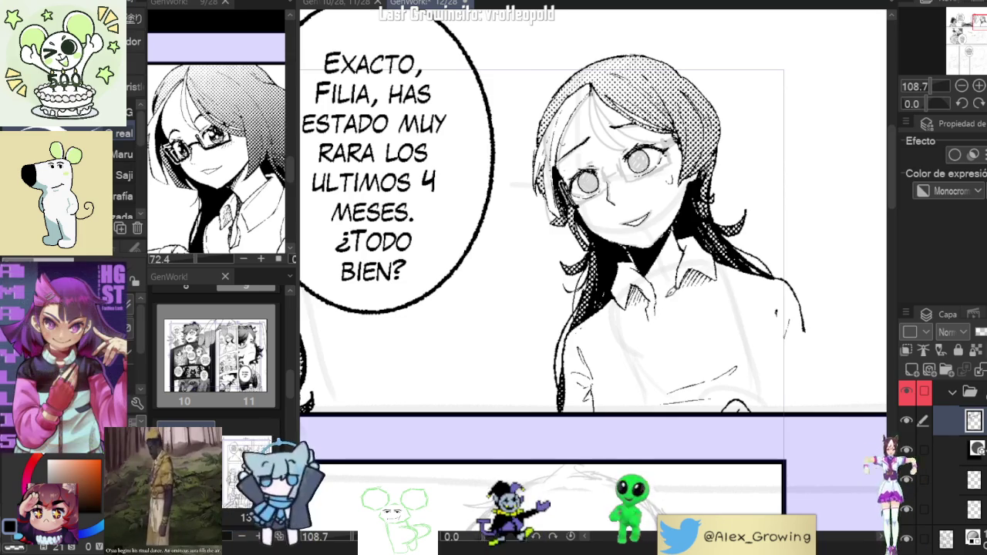
drag(680, 286, 697, 263)
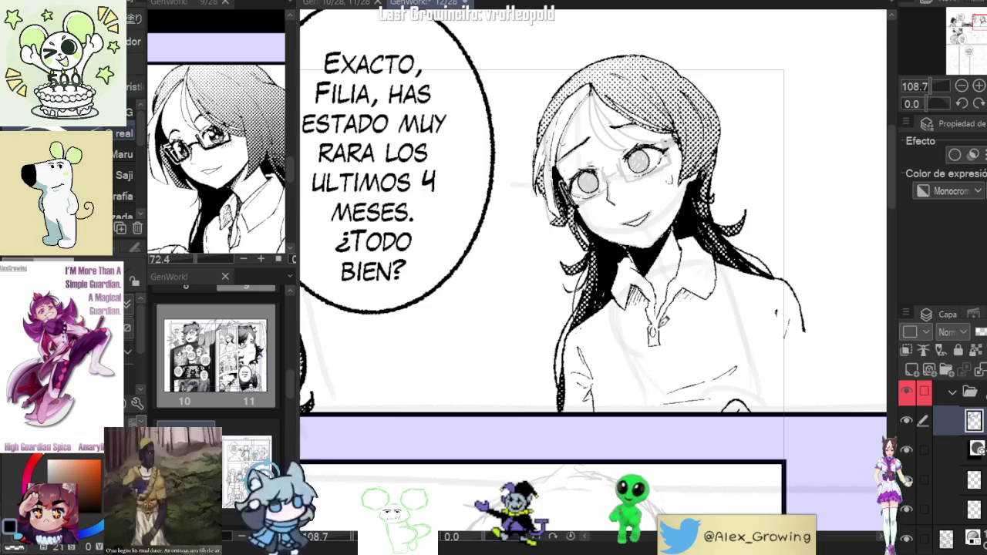
scroll(665, 322, up, 5)
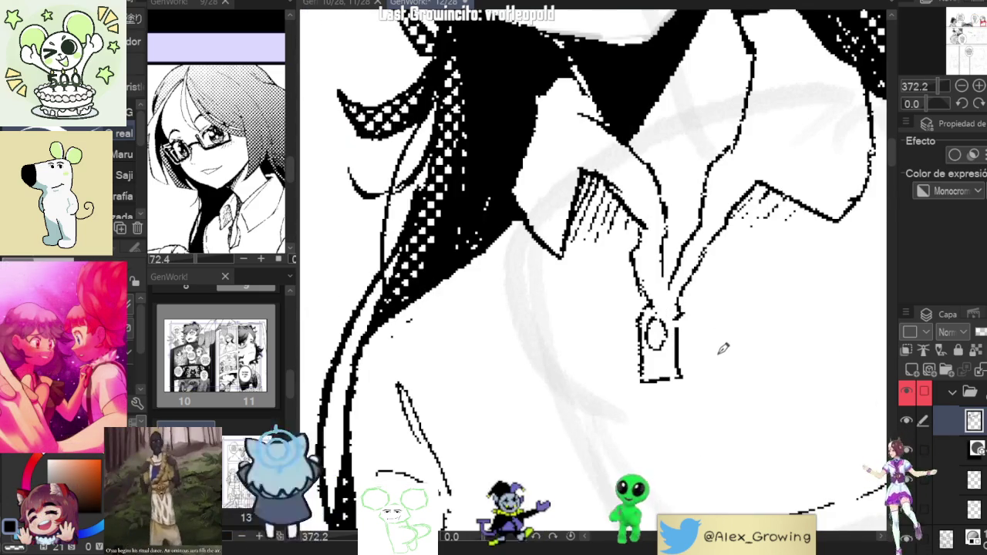
scroll(717, 340, down, 5)
scroll(713, 343, up, 2)
scroll(709, 347, down, 2)
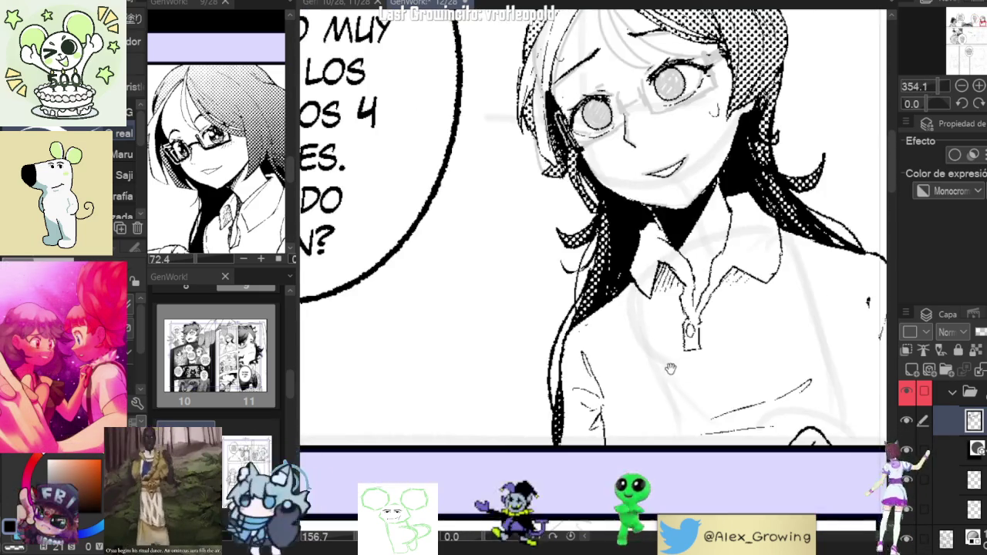
scroll(704, 355, up, 1)
scroll(679, 295, up, 2)
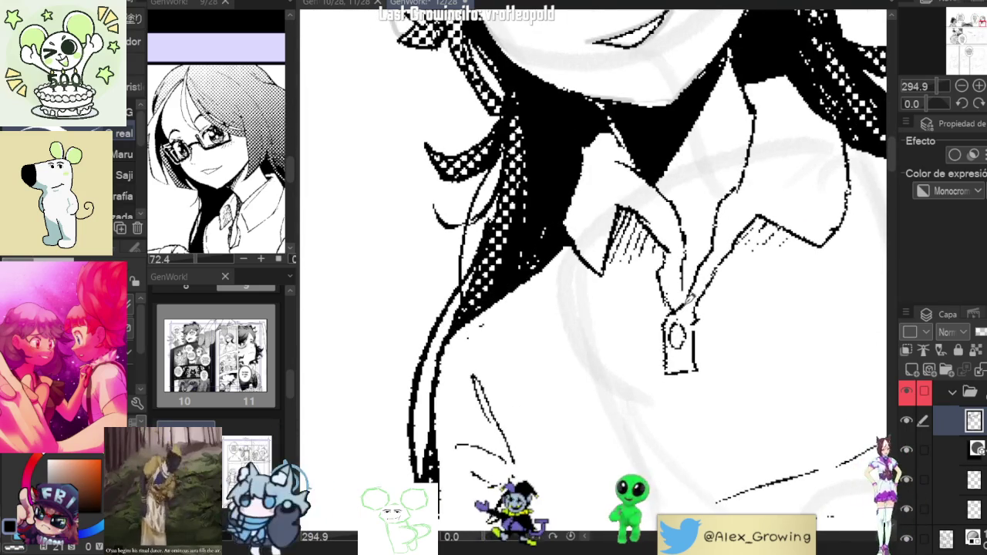
scroll(705, 273, down, 1)
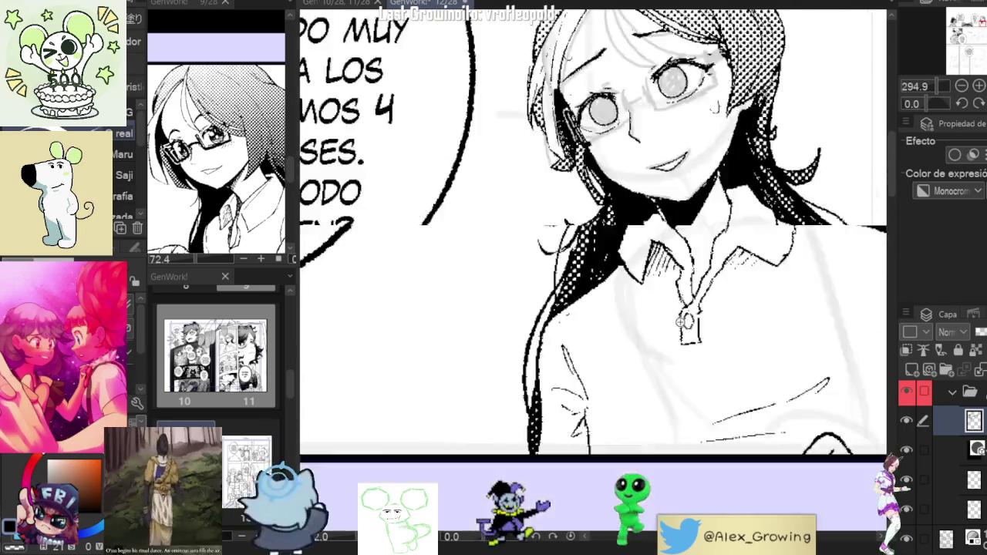
scroll(702, 309, down, 5)
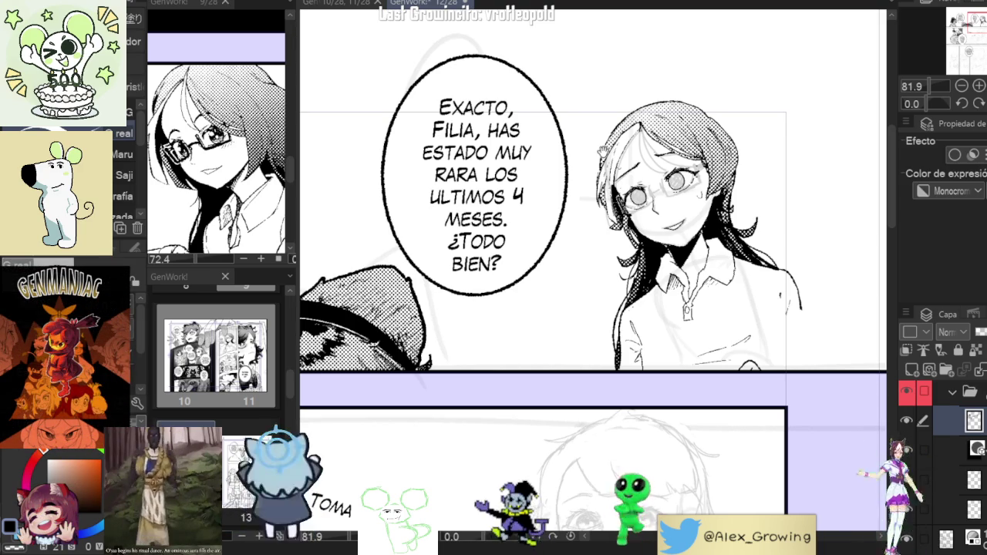
scroll(239, 144, down, 3)
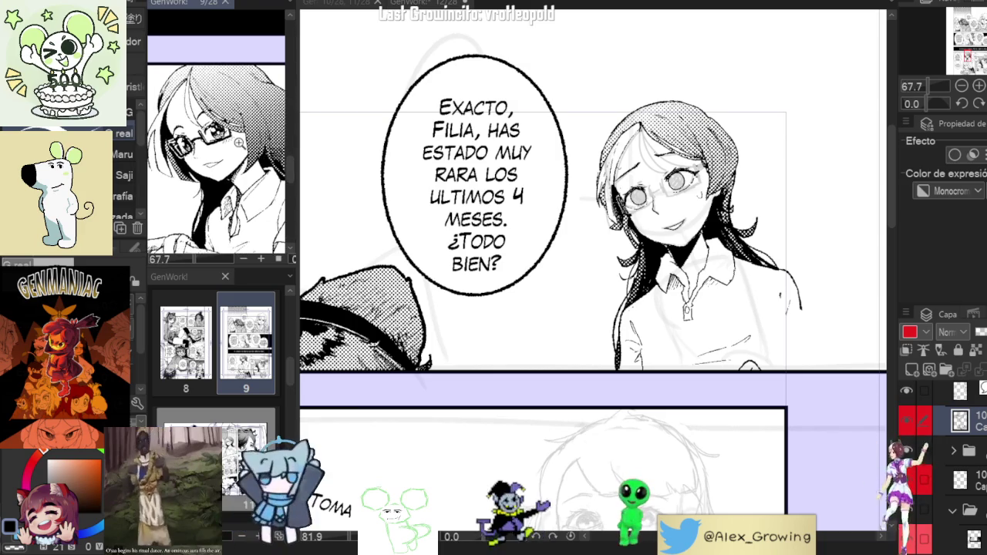
scroll(216, 340, down, 3)
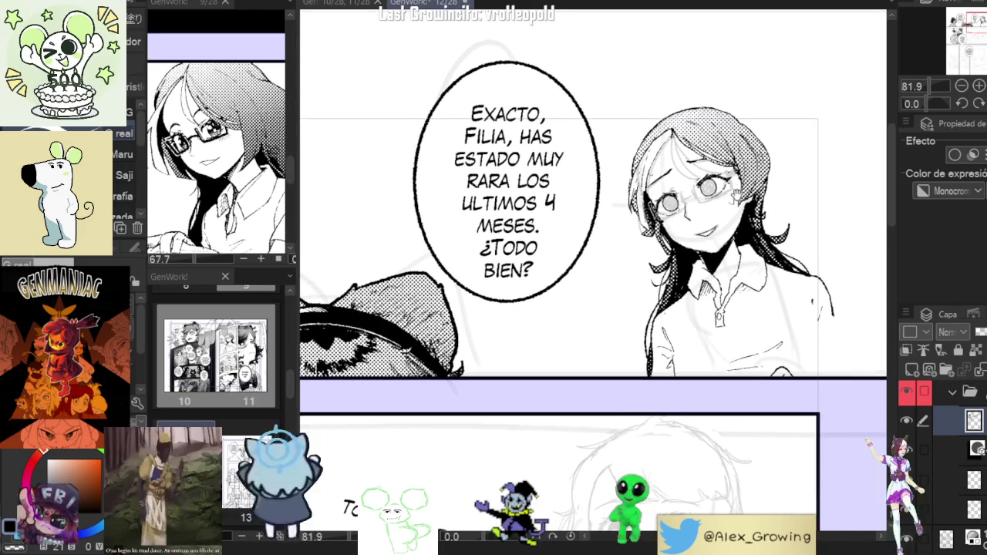
scroll(670, 198, up, 2)
scroll(666, 199, up, 1)
scroll(666, 199, up, 1)
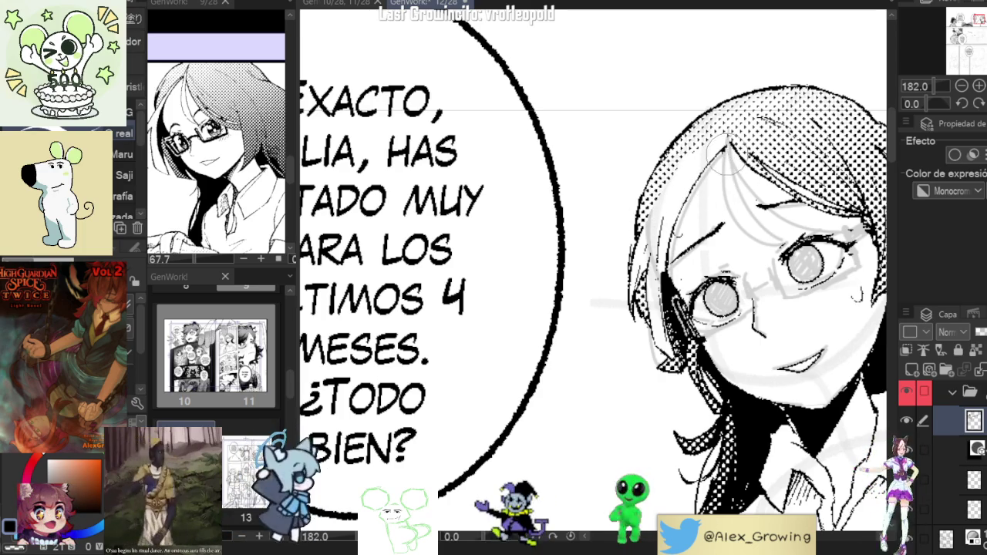
drag(738, 133, 771, 226)
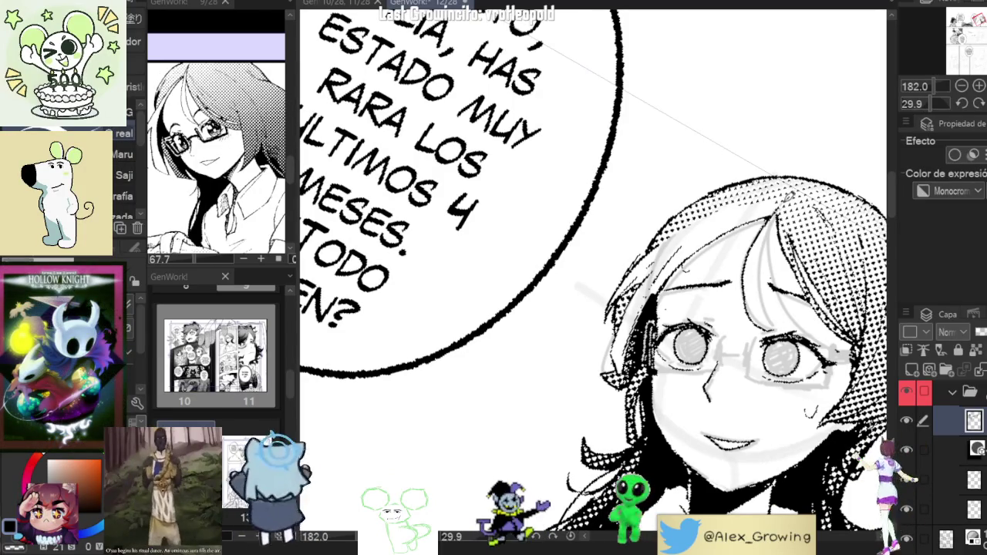
scroll(774, 255, up, 3)
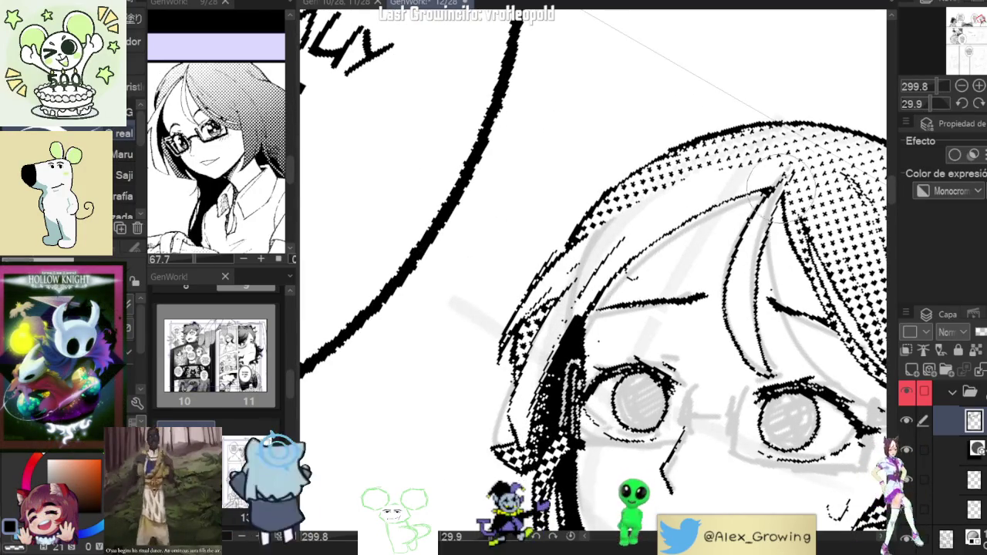
scroll(802, 160, down, 3)
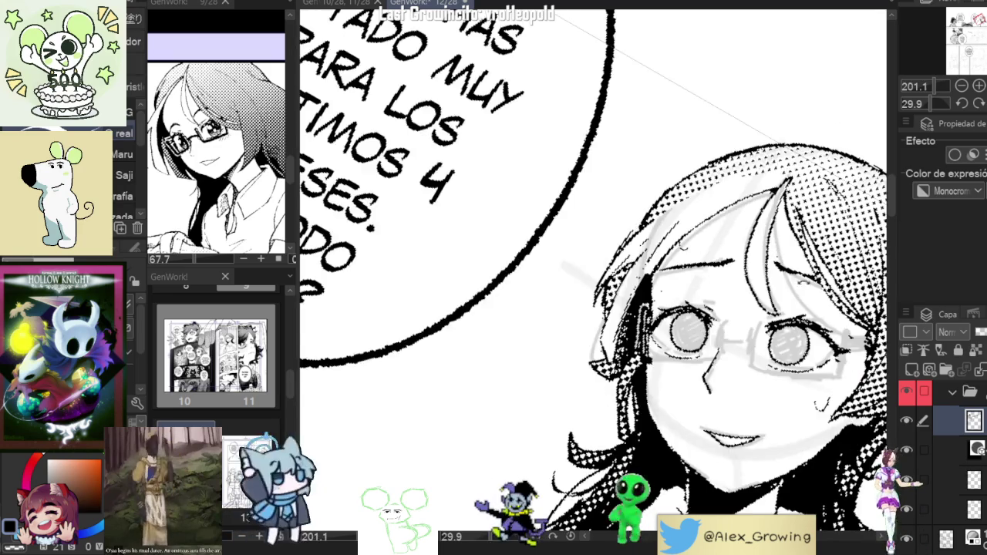
scroll(802, 161, down, 2)
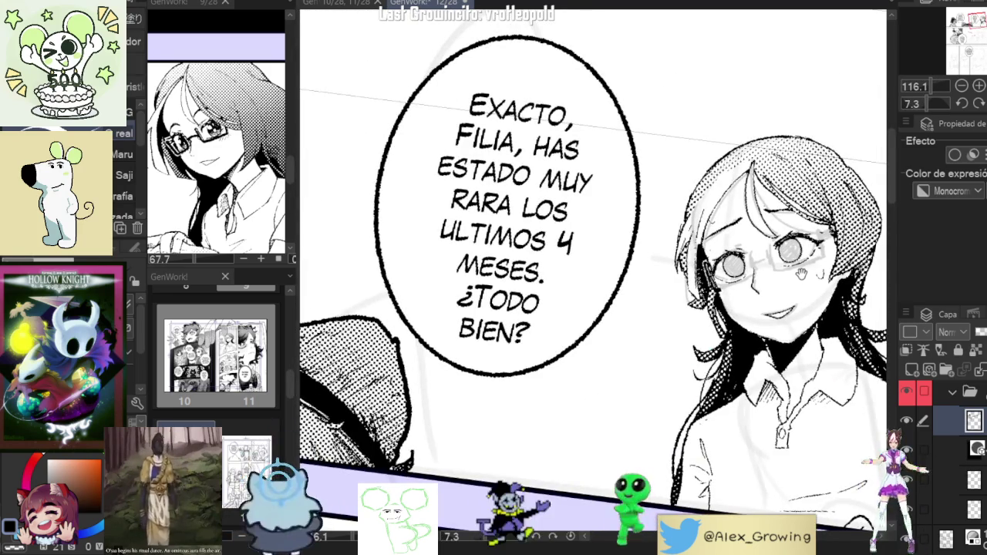
drag(801, 271, 755, 283)
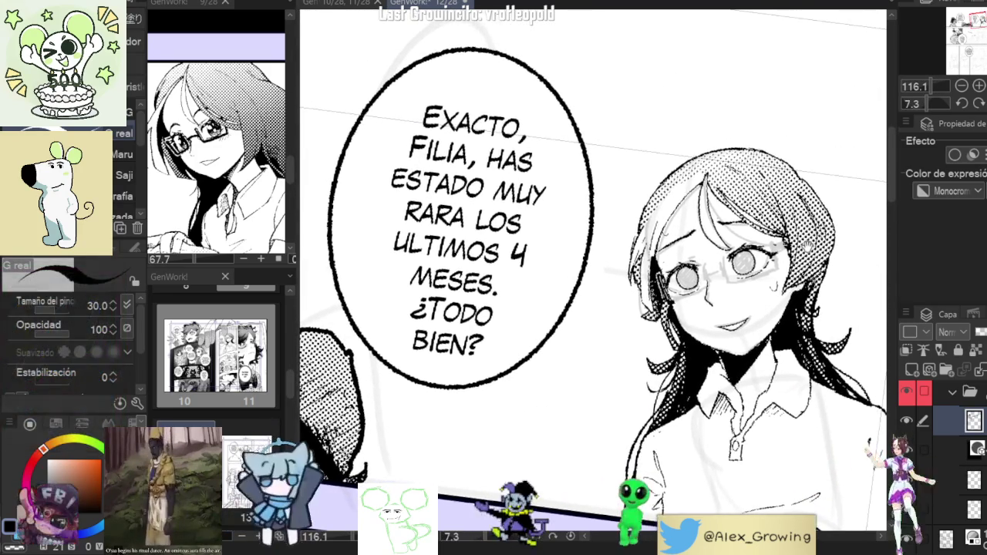
drag(807, 246, 809, 246)
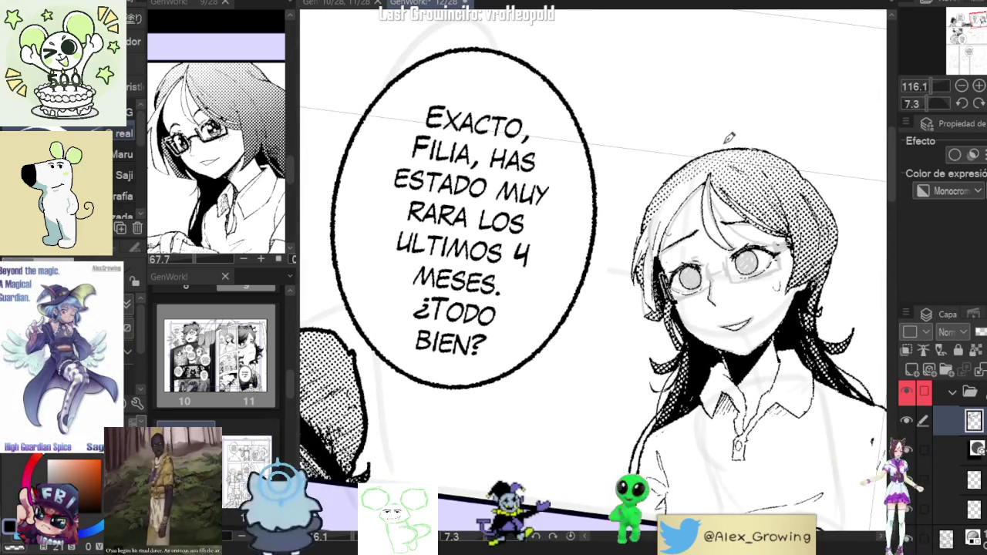
drag(849, 190, 787, 253)
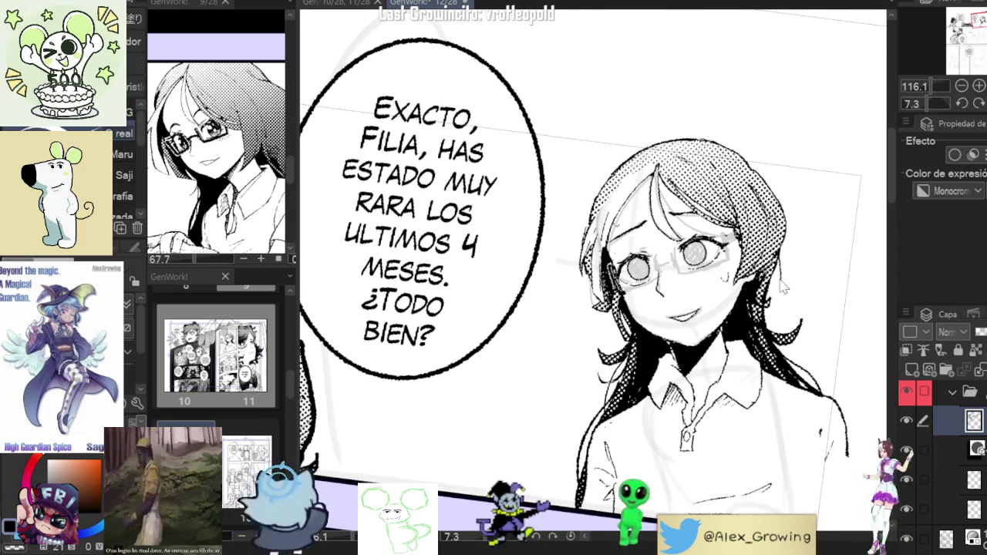
drag(244, 182, 228, 179)
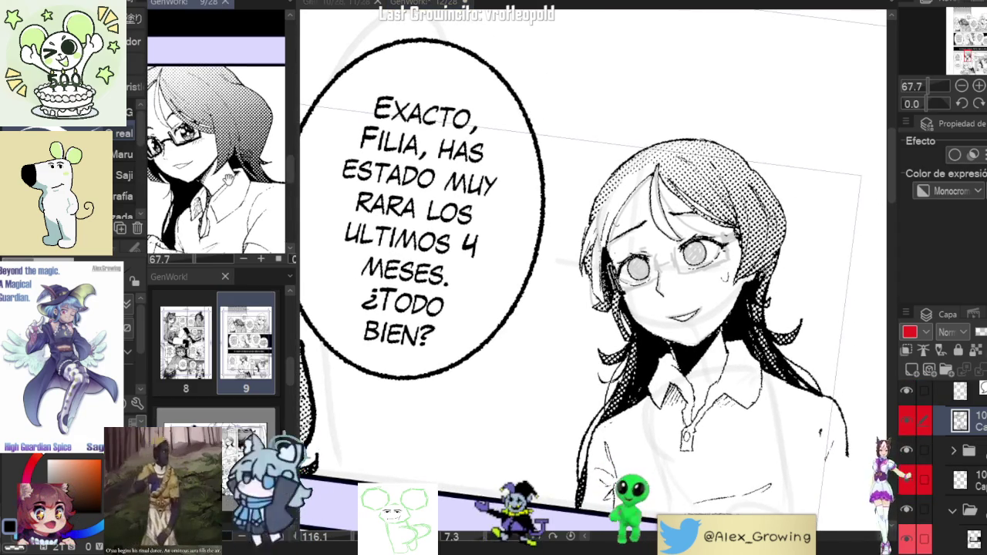
click(785, 264)
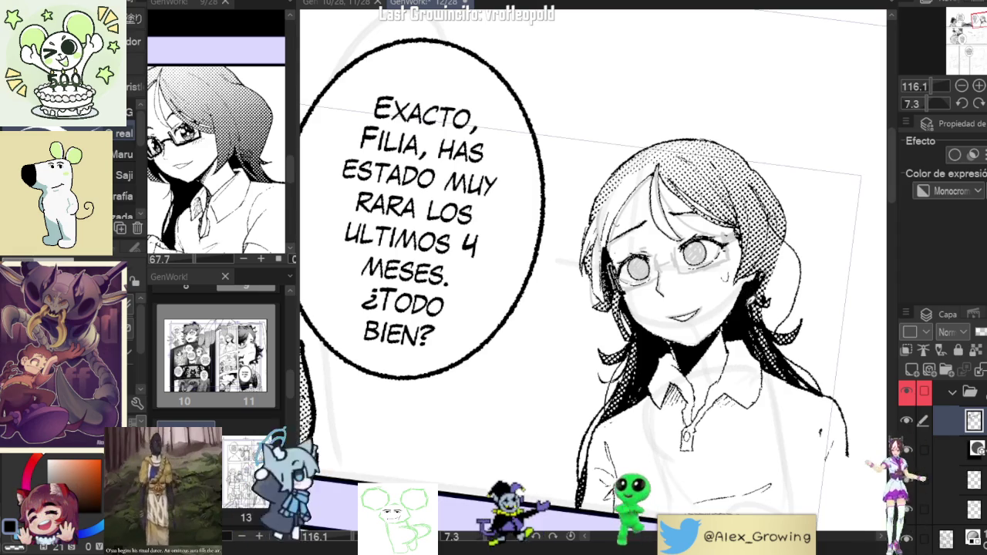
drag(733, 231, 678, 370)
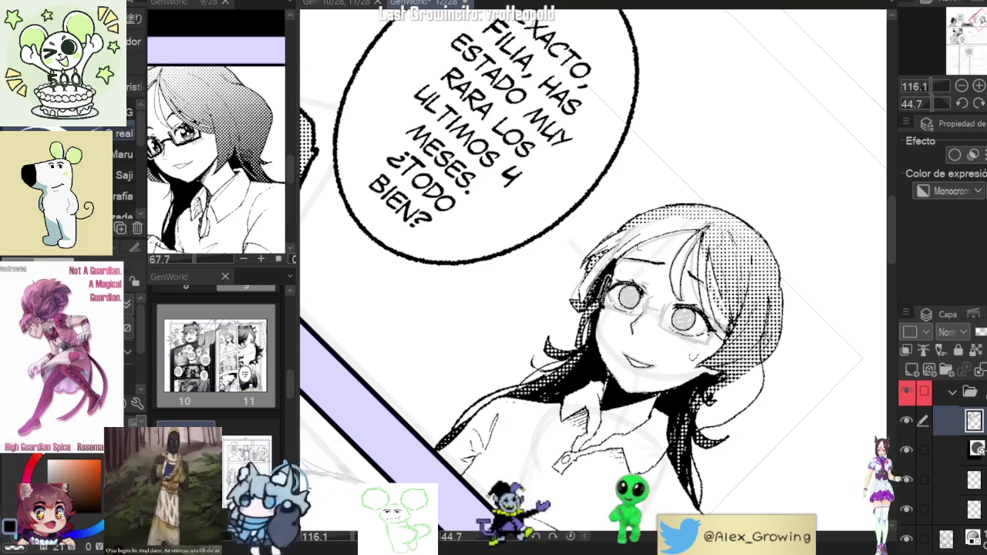
scroll(555, 308, up, 5)
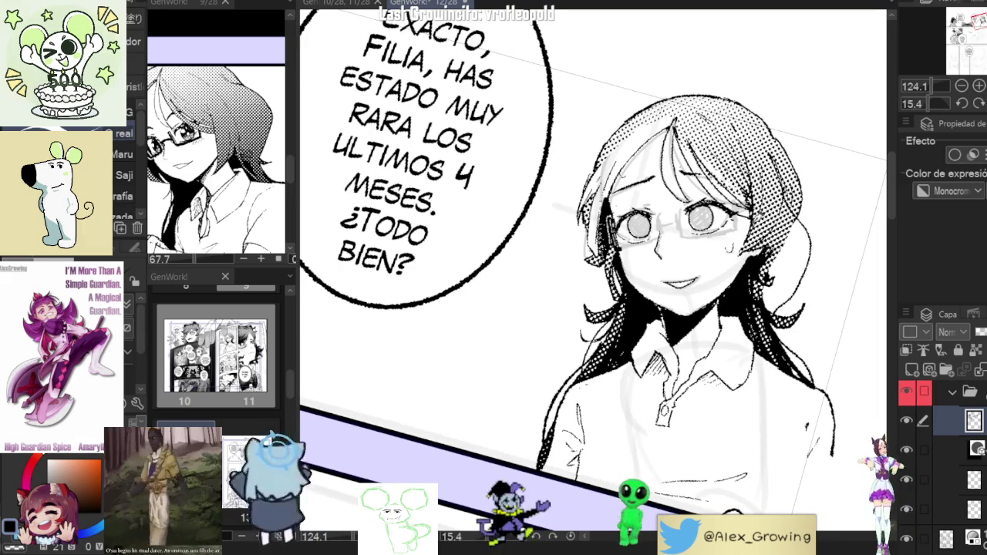
Hide the hair screentone layer and ink a dark strand along the hair's right side
click(905, 451)
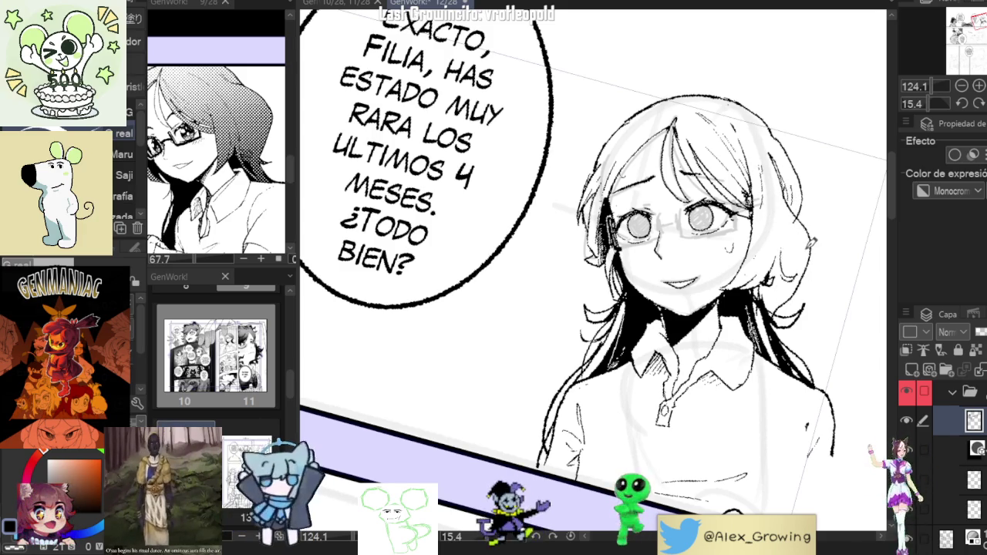
drag(787, 245, 780, 188)
drag(801, 219, 802, 232)
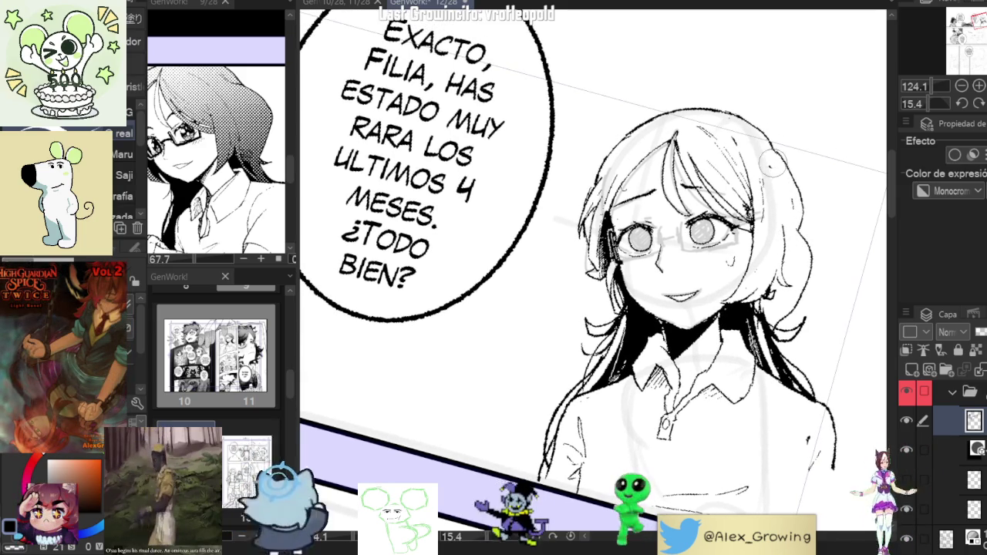
scroll(810, 199, down, 1)
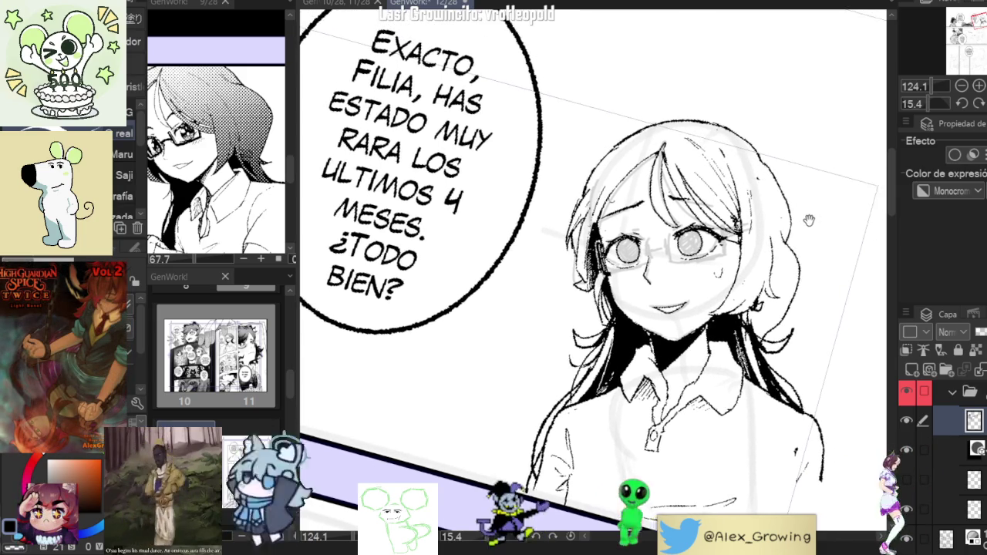
scroll(805, 208, down, 2)
scroll(802, 218, down, 1)
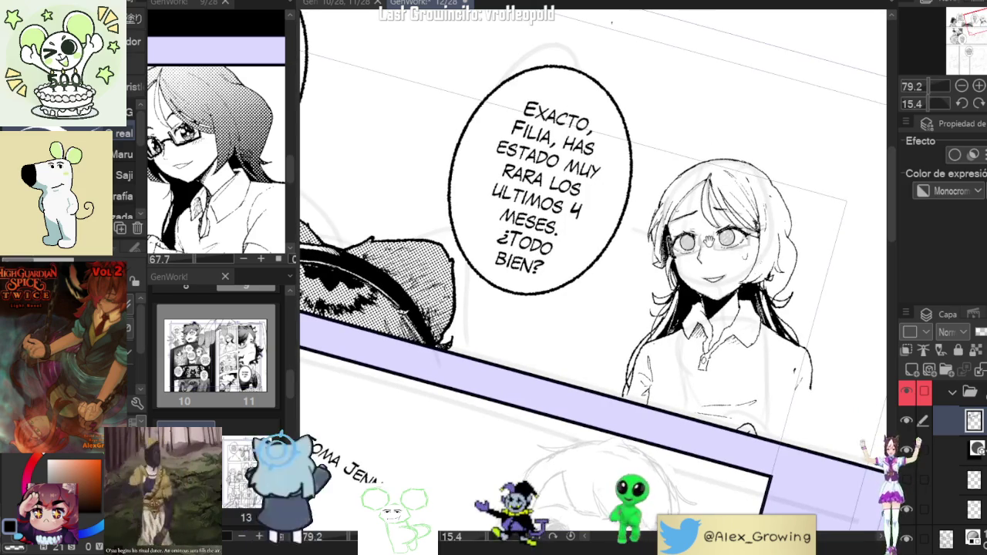
double_click(246, 343)
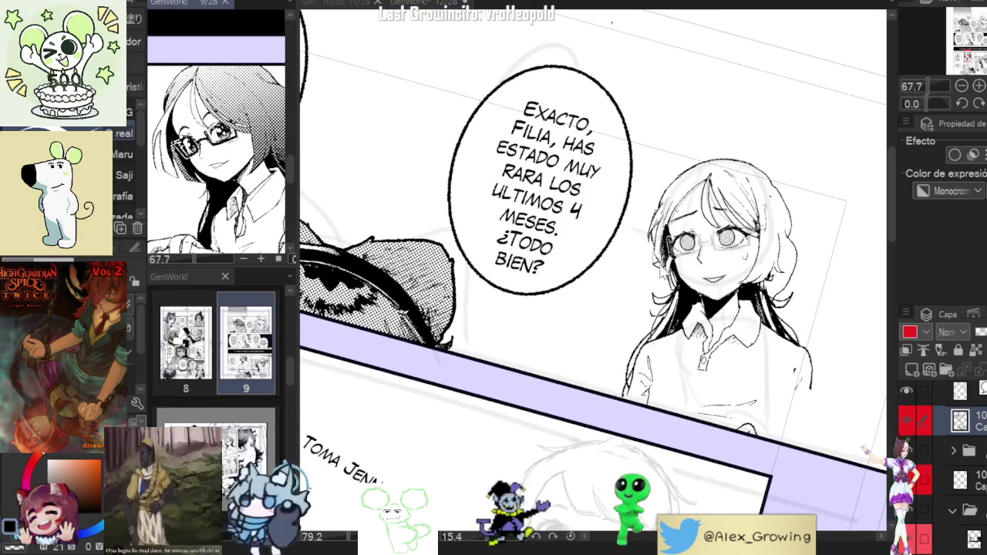
scroll(654, 234, up, 3)
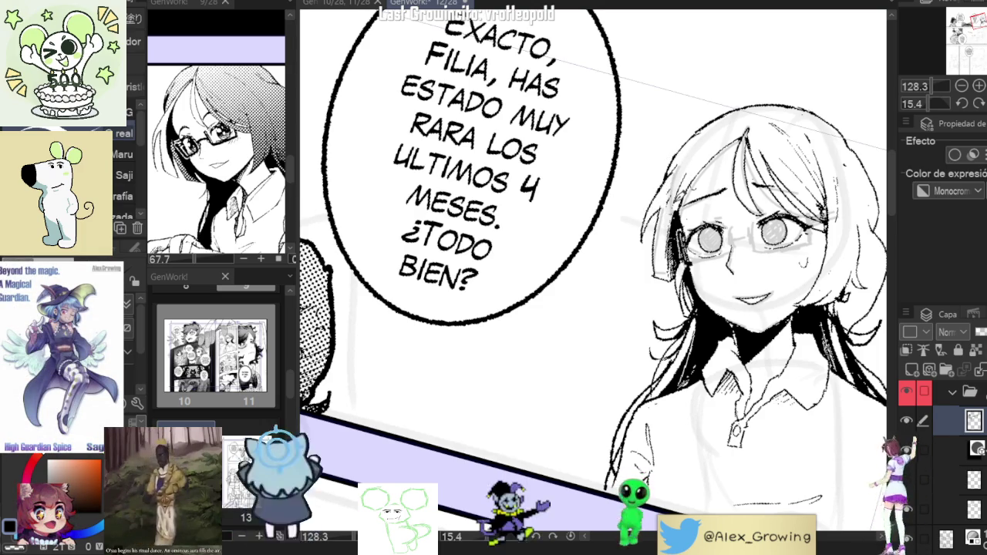
scroll(593, 282, up, 1)
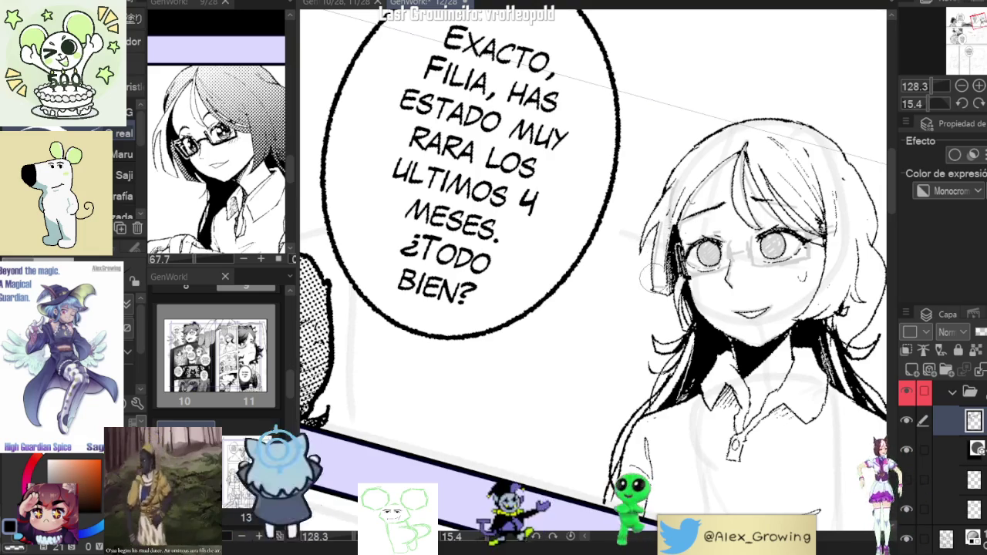
scroll(652, 278, up, 3)
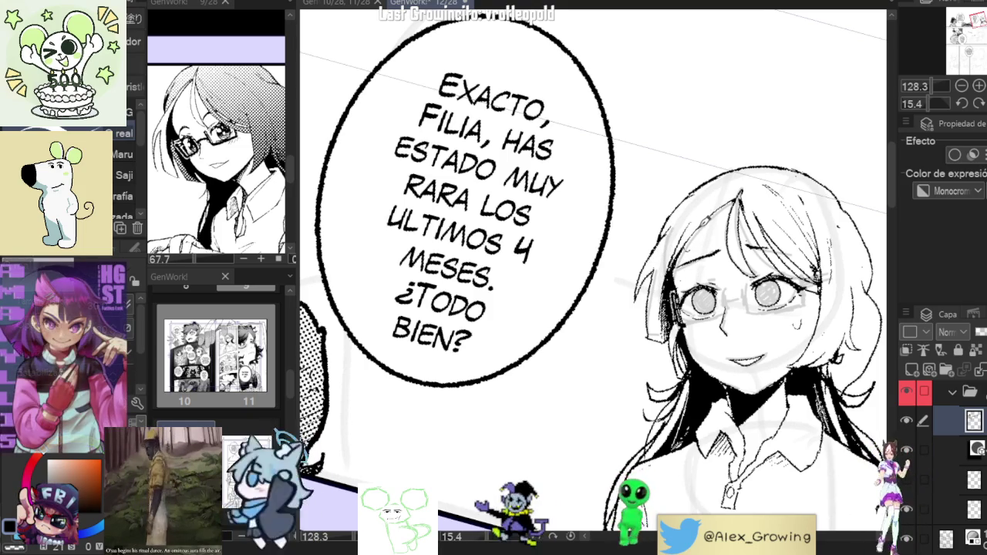
scroll(705, 228, down, 2)
scroll(705, 229, down, 1)
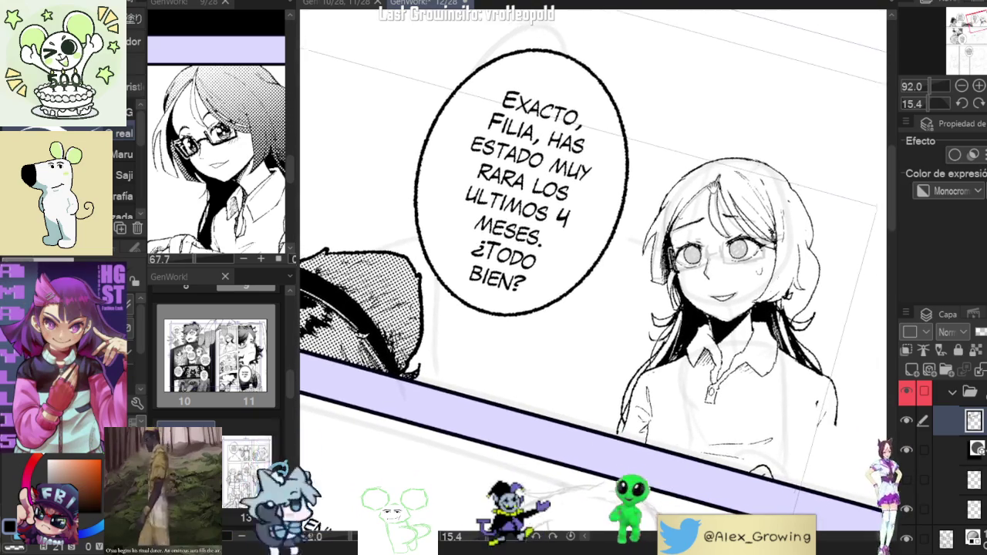
Zoom in and out around the woman's head while inking extra hair strands
scroll(655, 207, up, 3)
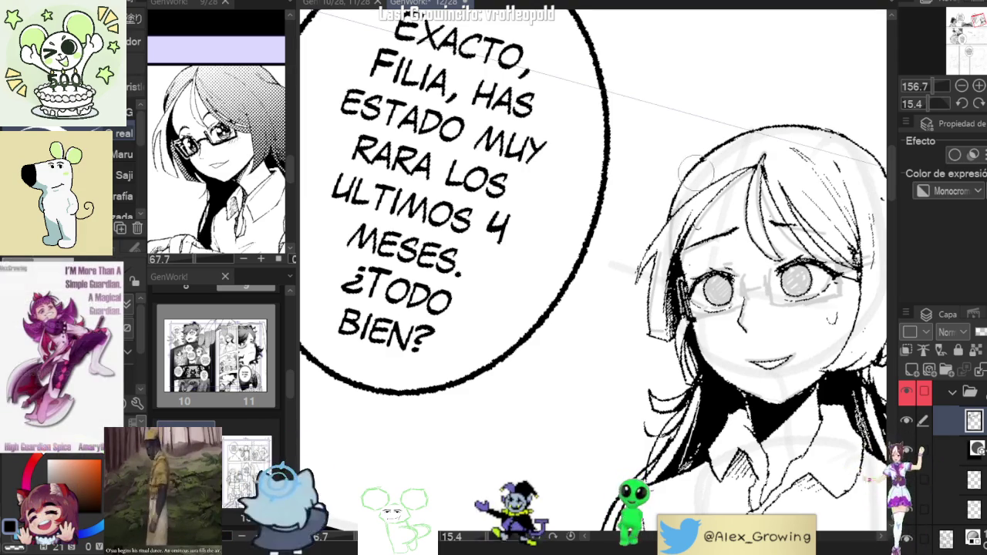
scroll(696, 169, down, 1)
scroll(686, 169, down, 3)
scroll(669, 169, up, 3)
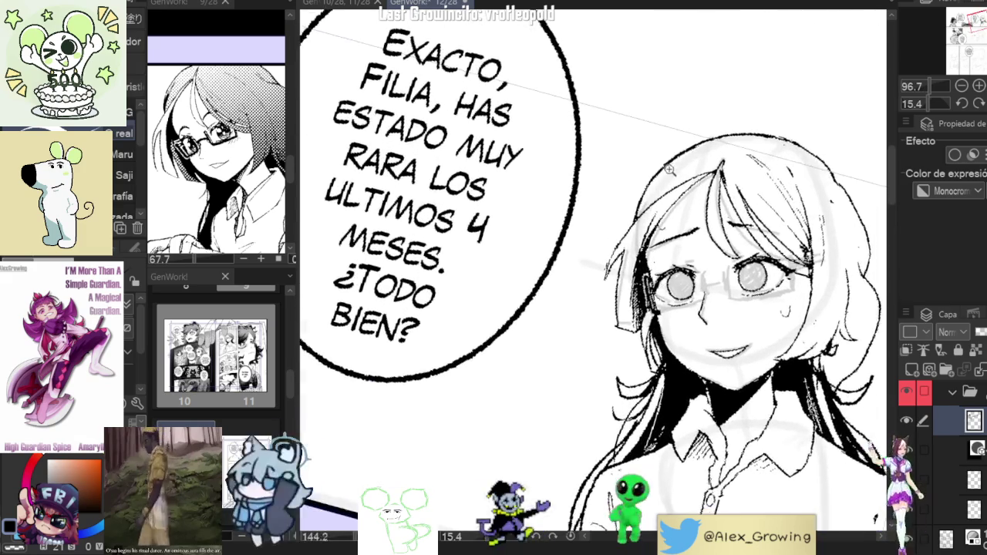
scroll(670, 168, up, 2)
scroll(672, 176, up, 2)
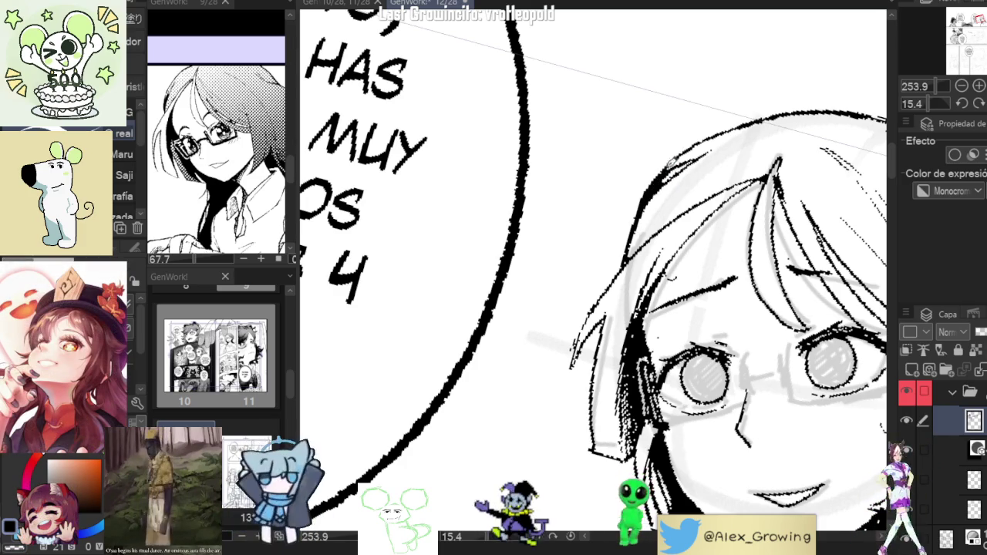
scroll(675, 175, down, 2)
scroll(673, 171, up, 4)
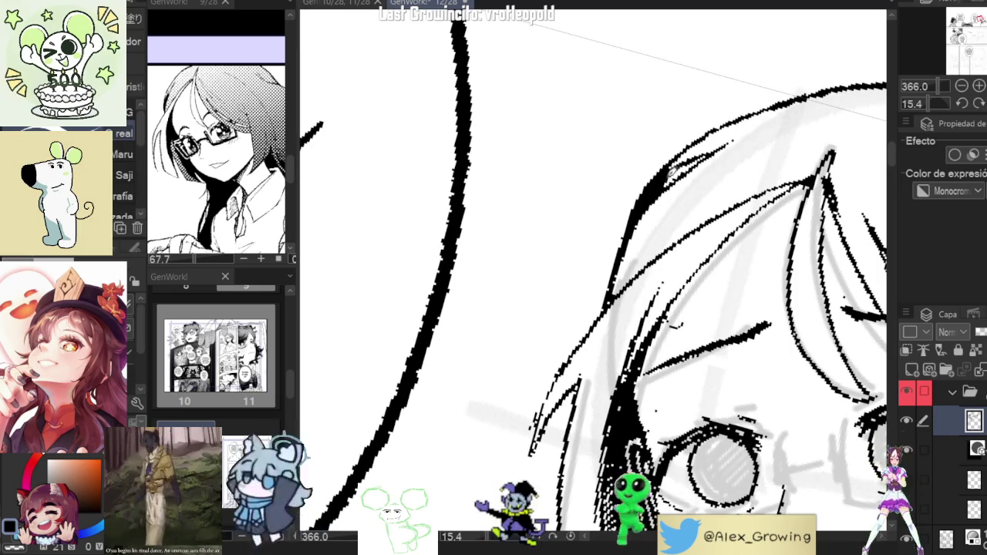
scroll(672, 171, down, 4)
scroll(650, 193, up, 3)
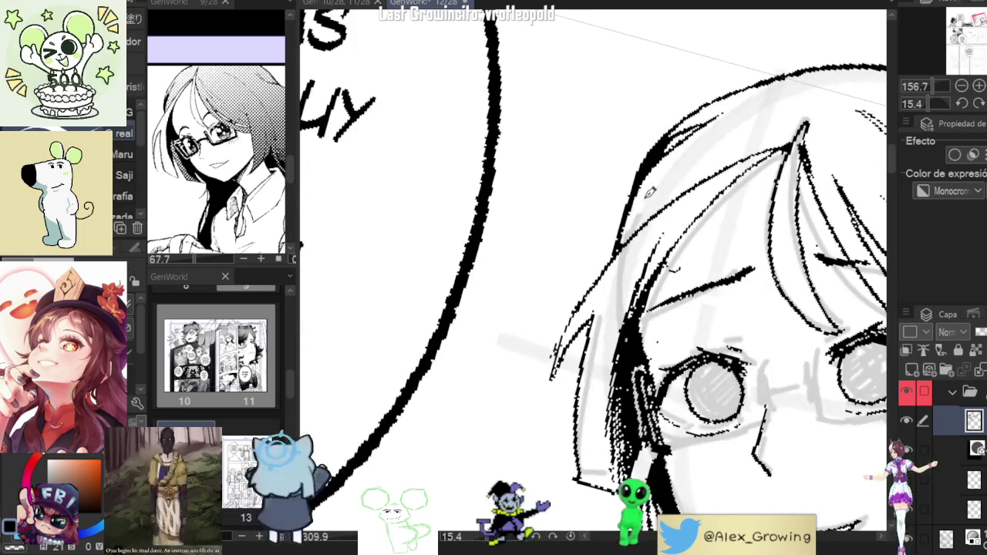
scroll(680, 157, down, 2)
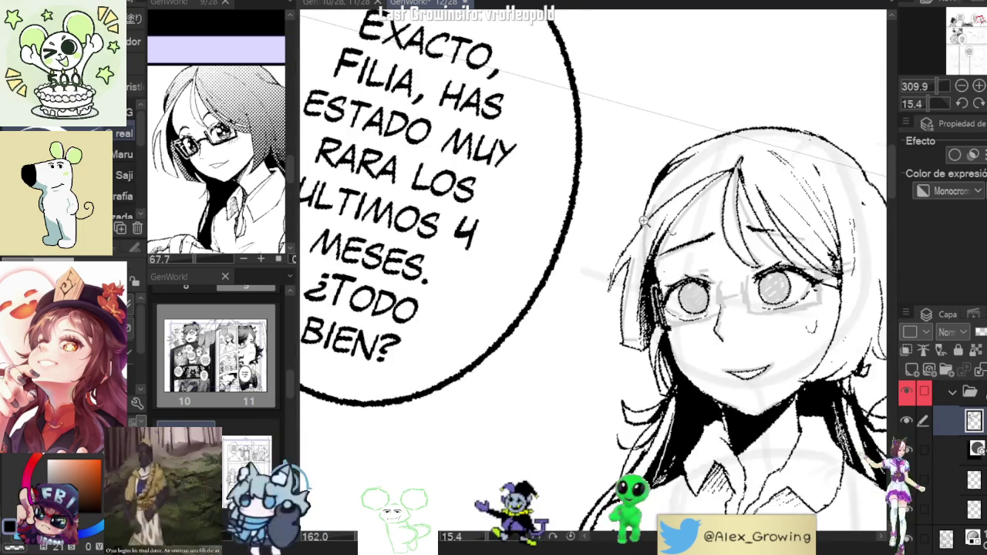
scroll(648, 247, down, 2)
scroll(643, 262, up, 3)
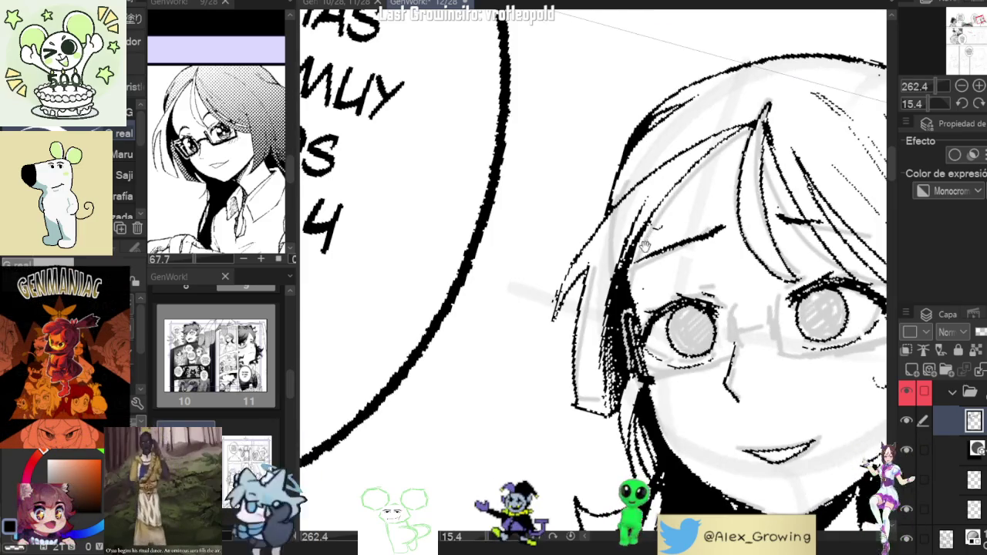
scroll(644, 243, down, 1)
scroll(571, 291, up, 2)
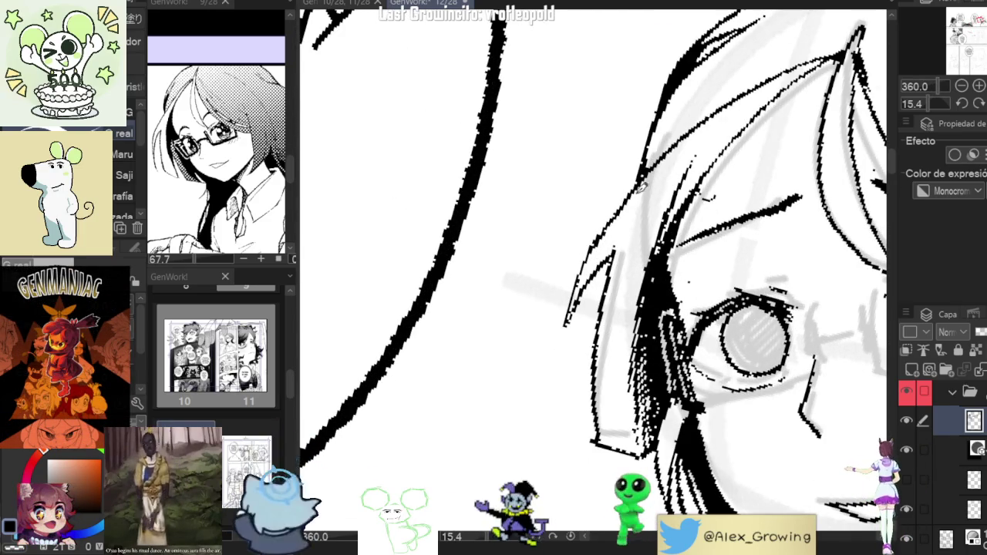
scroll(642, 185, down, 3)
scroll(633, 195, up, 2)
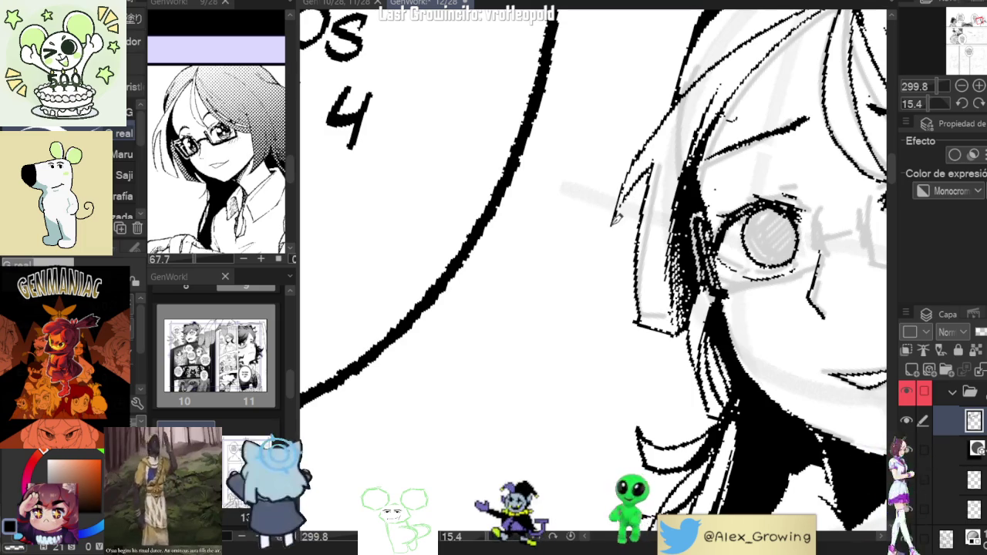
scroll(681, 257, down, 3)
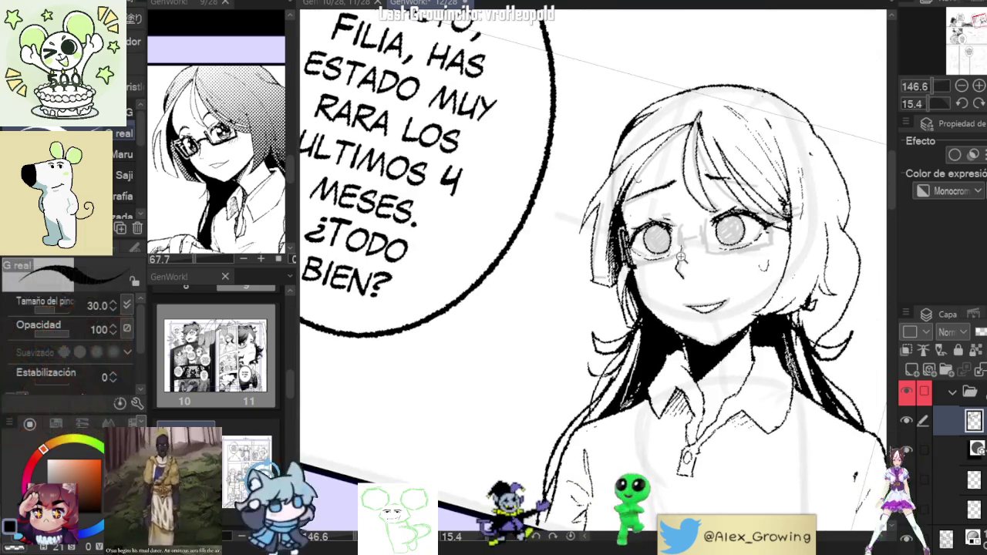
scroll(680, 257, down, 2)
scroll(622, 264, up, 2)
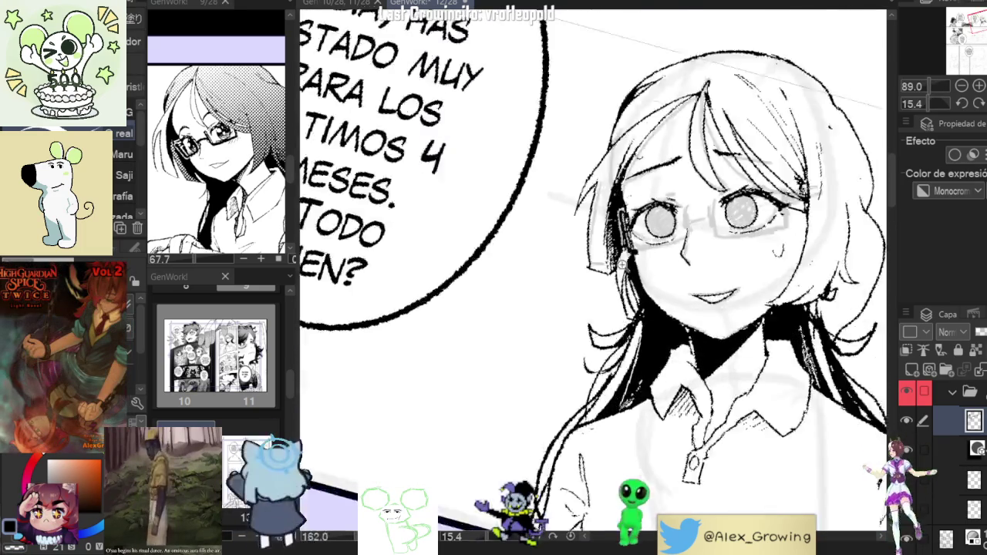
scroll(623, 264, up, 3)
Rotate the canvas around the face and view the whole panel with the speech bubble
mouse_move(623, 264)
mouse_down()
mouse_move(696, 220)
mouse_move(625, 231)
mouse_up()
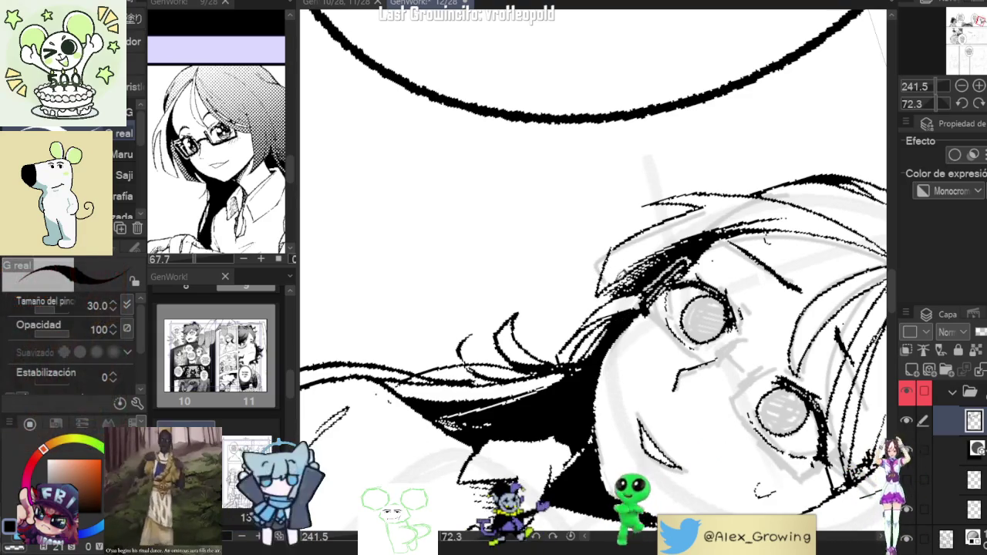
drag(617, 266, 624, 256)
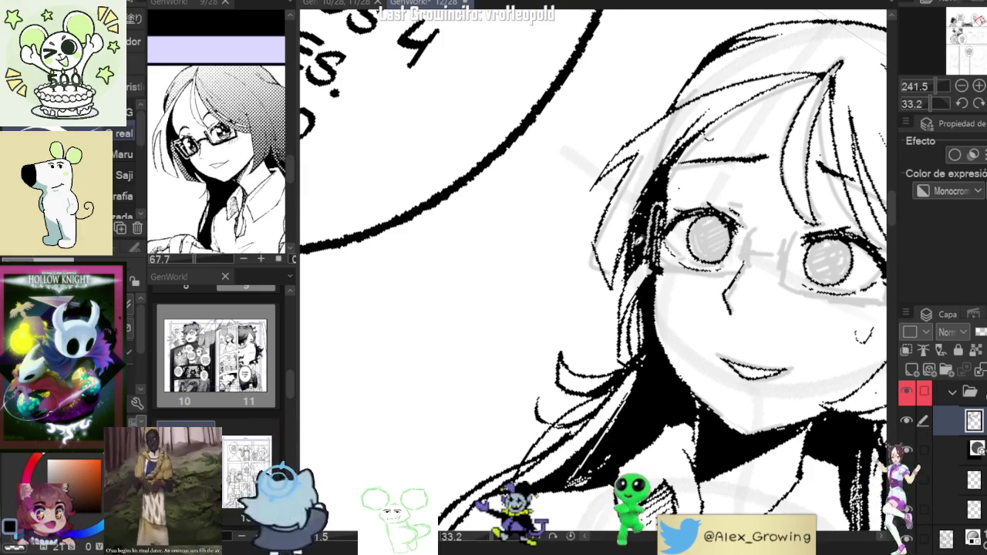
scroll(661, 200, down, 5)
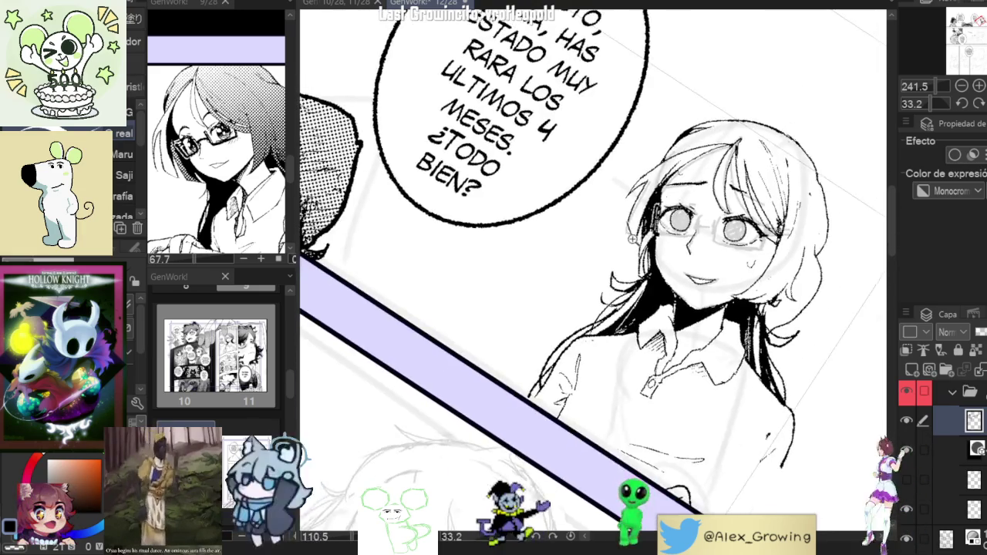
scroll(661, 200, down, 3)
drag(662, 200, 617, 309)
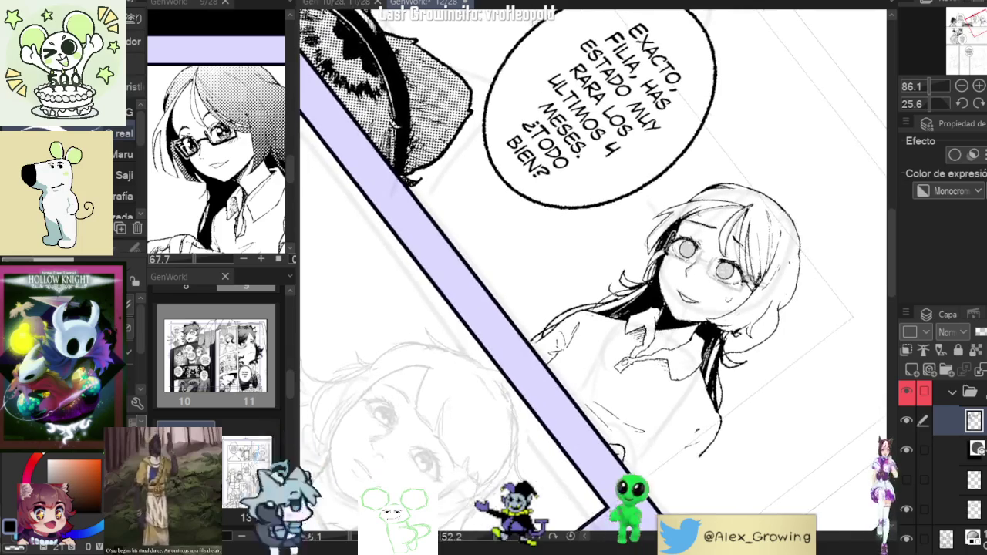
scroll(608, 324, up, 3)
scroll(608, 324, up, 3)
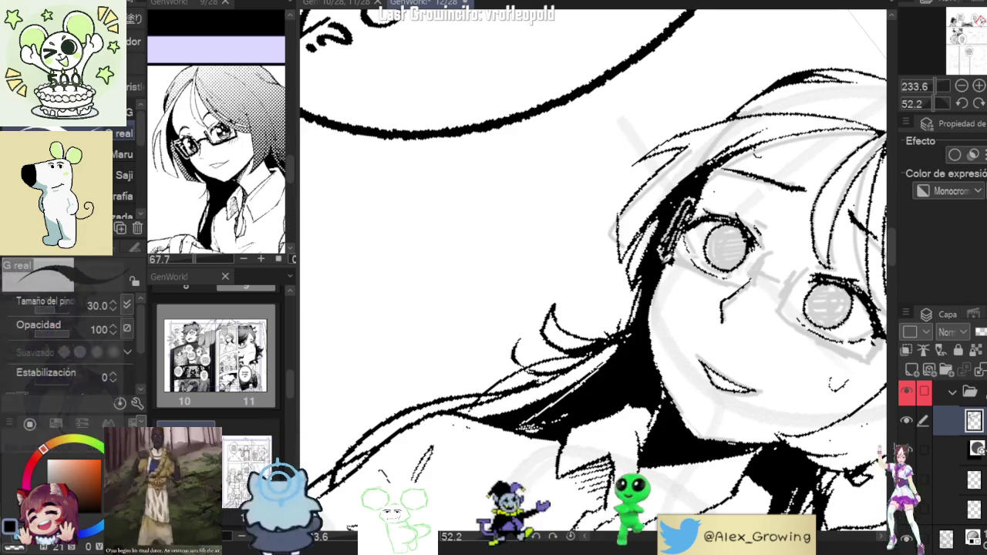
scroll(670, 254, down, 1)
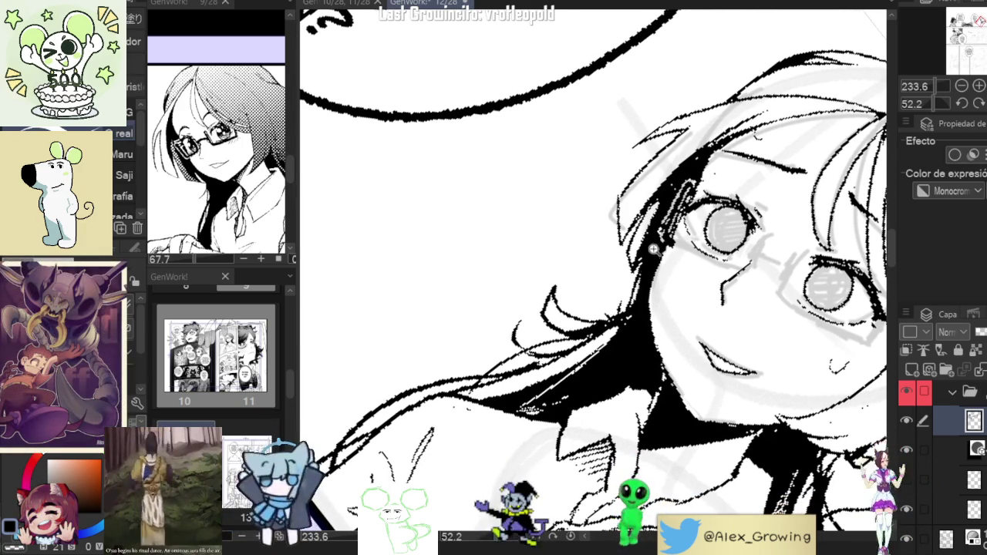
scroll(761, 203, down, 3)
scroll(761, 203, down, 2)
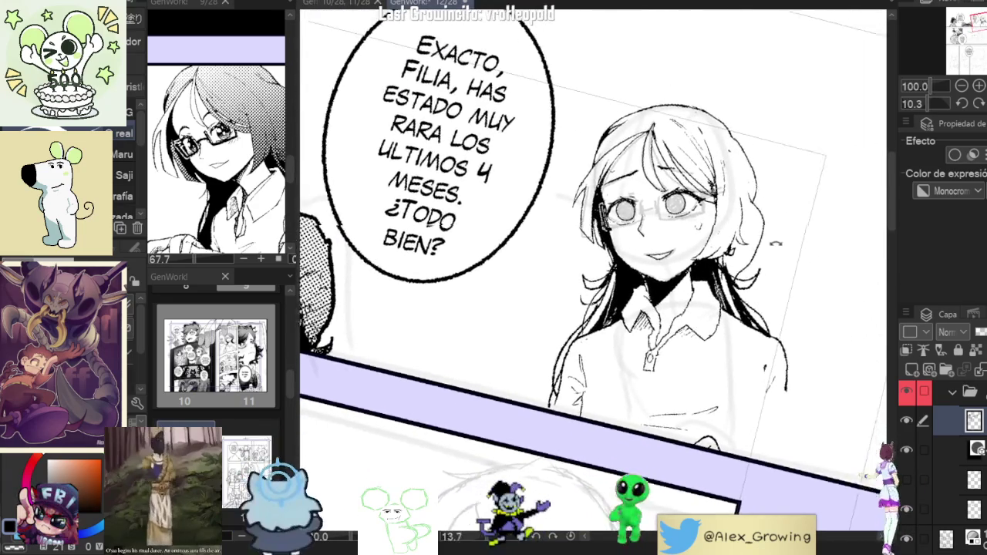
scroll(663, 231, up, 2)
scroll(663, 231, up, 2)
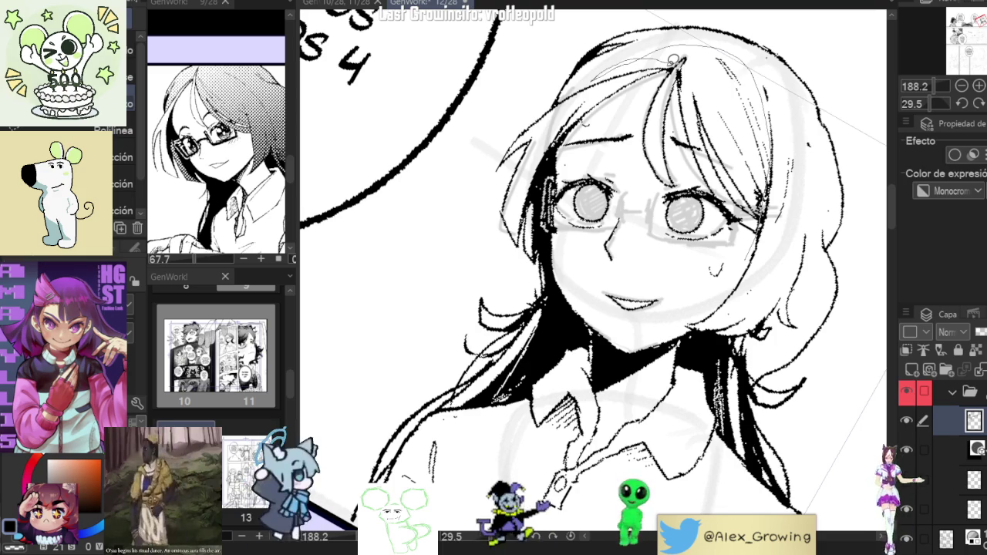
Add a thin strand atop the hair, then lasso the lower face and move it slightly down
drag(645, 124, 577, 133)
drag(562, 169, 746, 220)
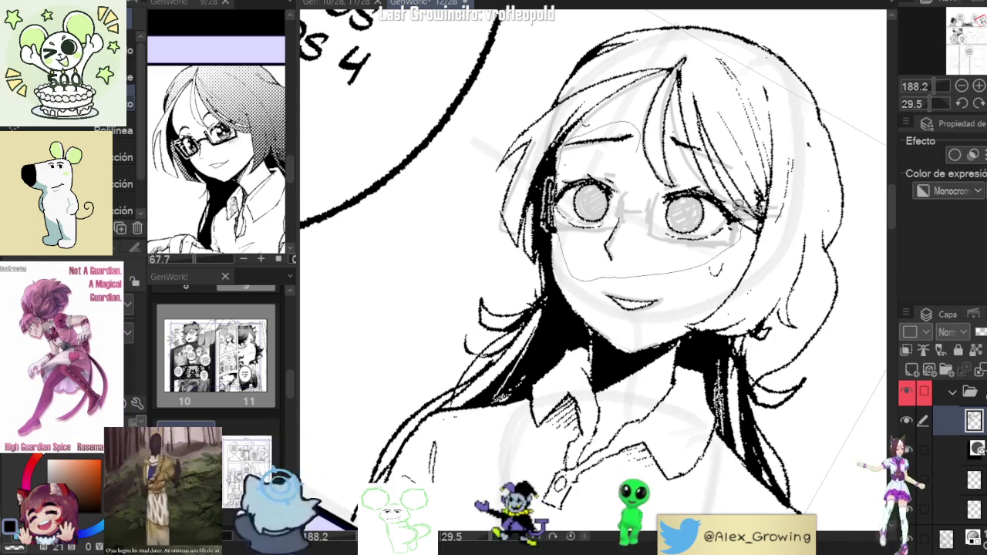
drag(734, 203, 708, 178)
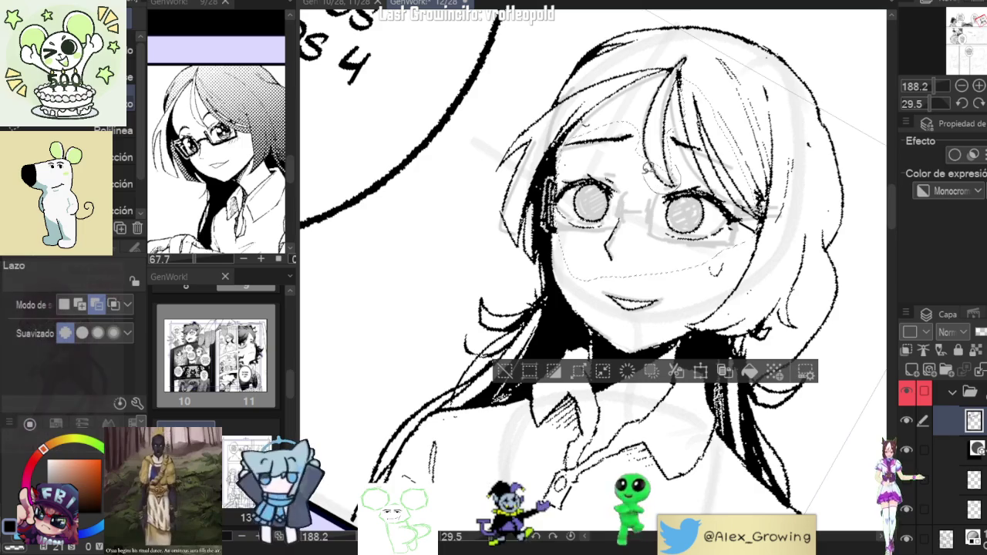
drag(692, 173, 693, 171)
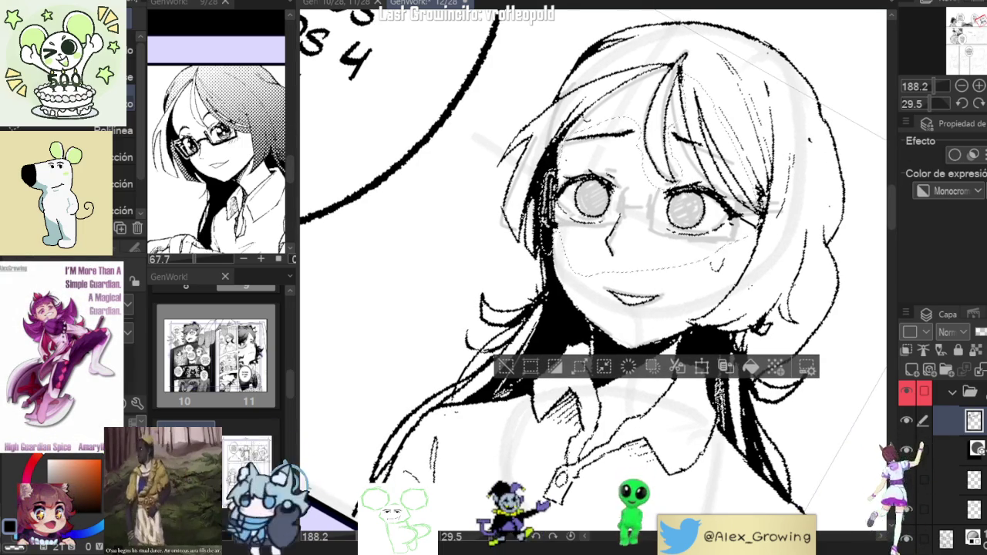
key(ctrl+@)
click(652, 309)
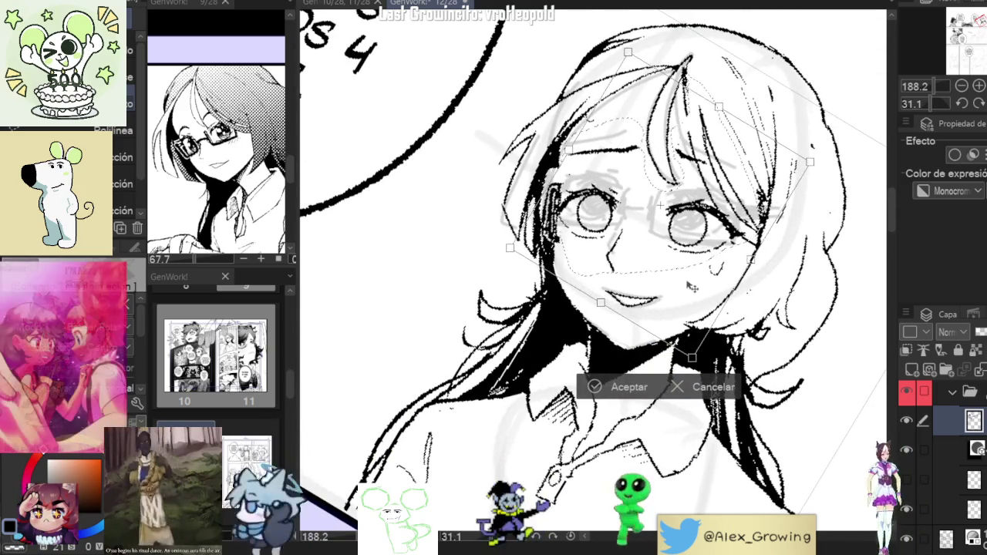
drag(691, 285, 696, 284)
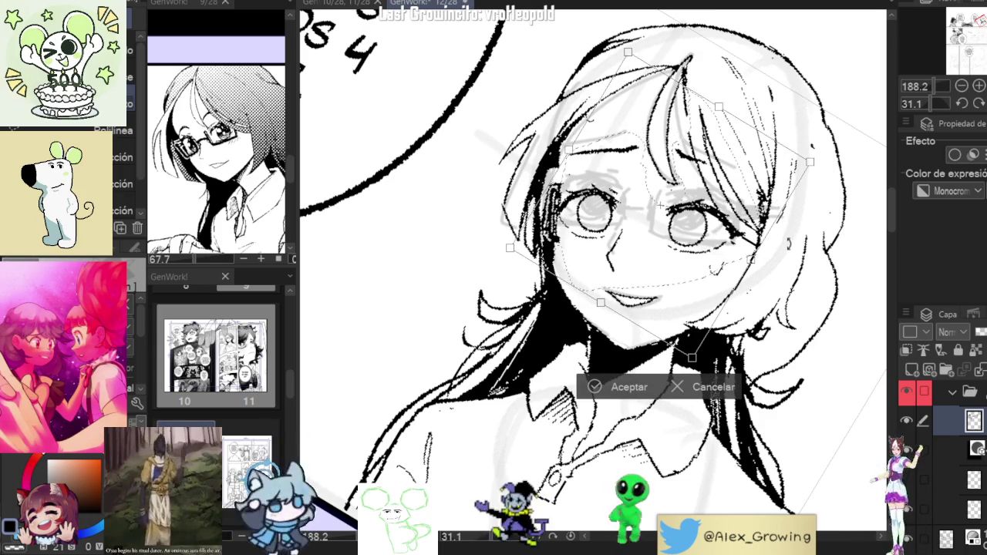
key(Return)
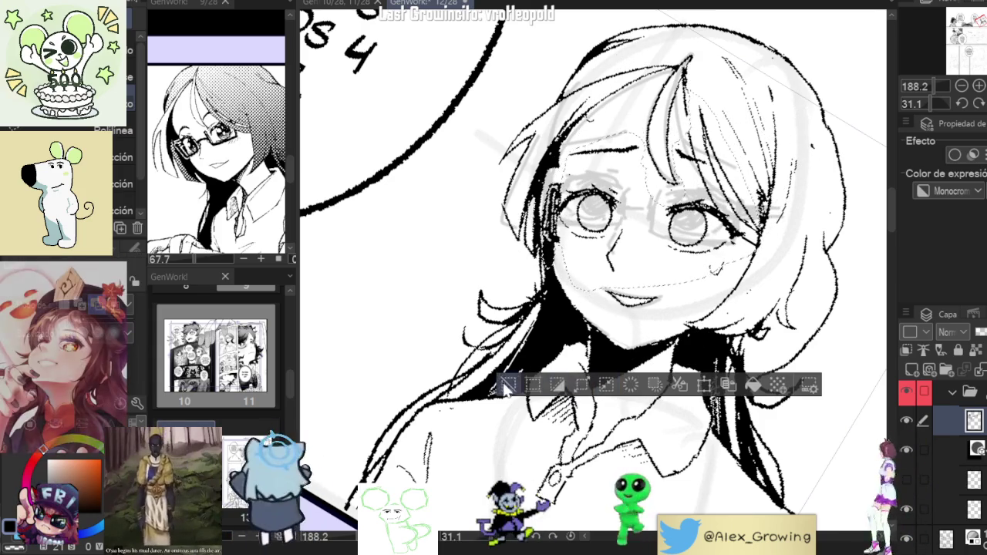
Zoom and rotate the canvas to frame the right side of the glasses
scroll(666, 283, down, 2)
scroll(666, 283, down, 1)
scroll(669, 193, down, 1)
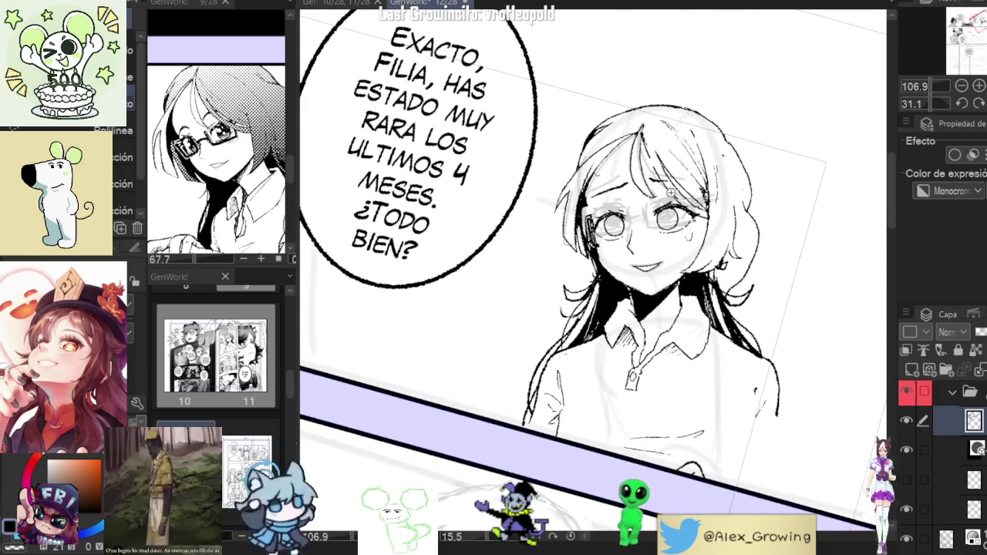
scroll(736, 187, down, 2)
scroll(733, 197, up, 3)
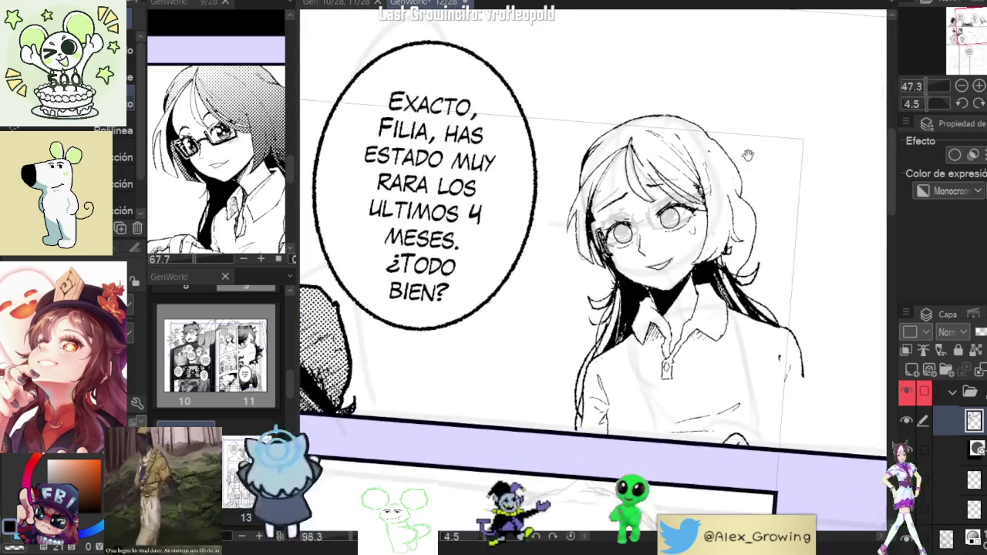
scroll(724, 210, down, 1)
scroll(678, 231, up, 4)
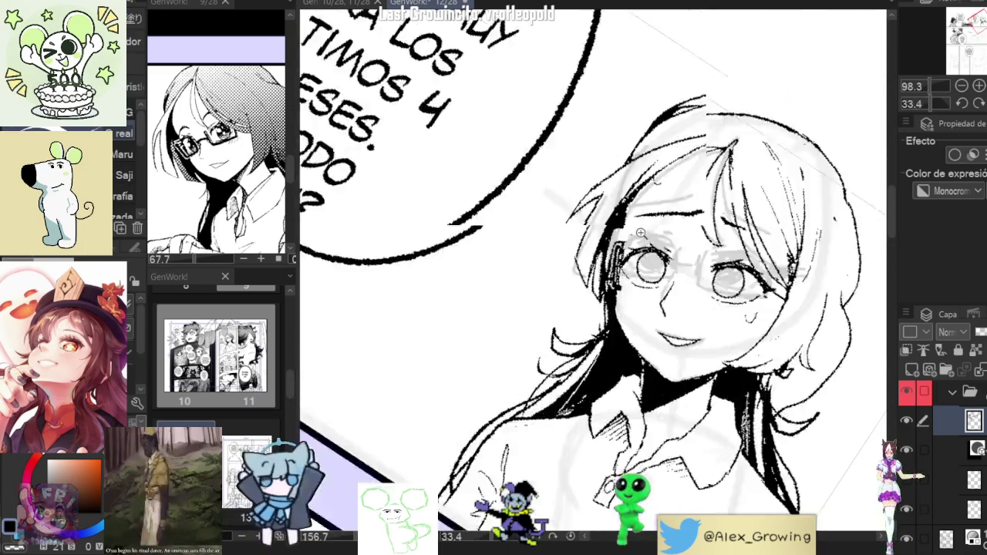
scroll(679, 231, up, 2)
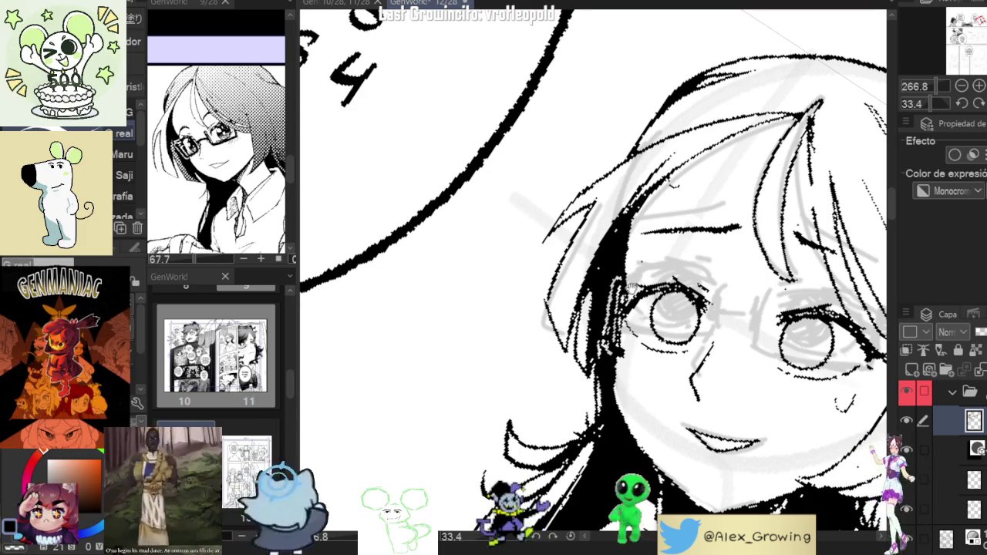
scroll(594, 269, down, 2)
scroll(609, 307, down, 3)
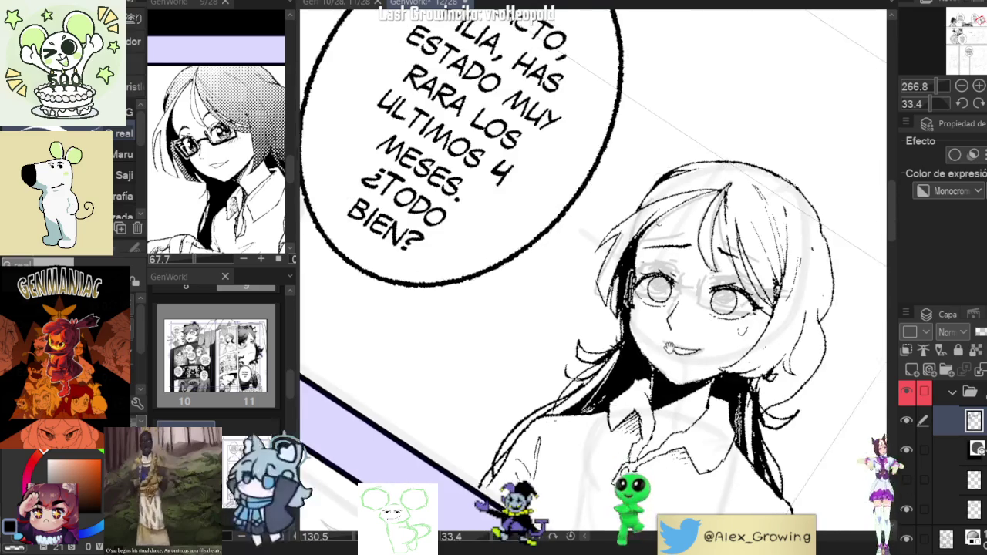
scroll(601, 297, up, 2)
scroll(596, 287, up, 2)
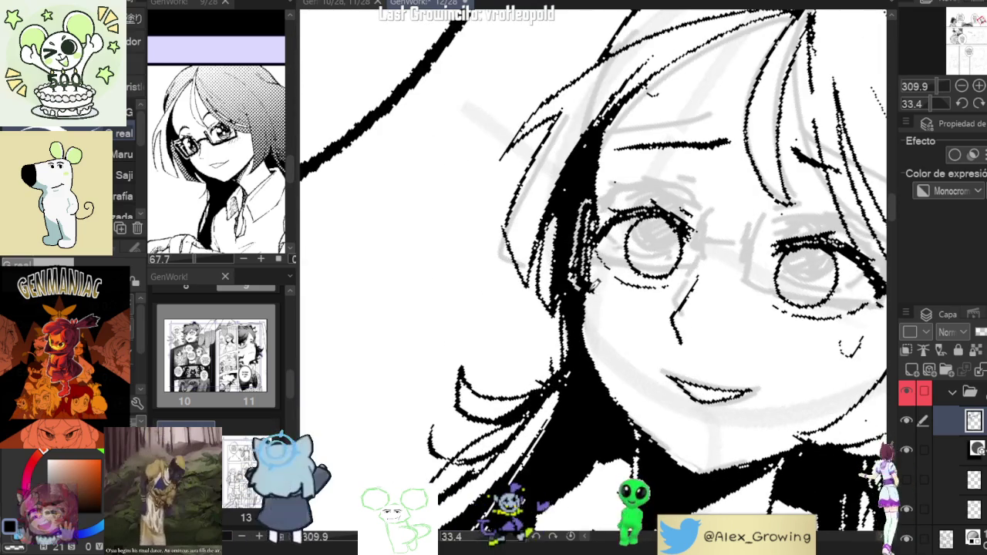
drag(595, 287, 628, 268)
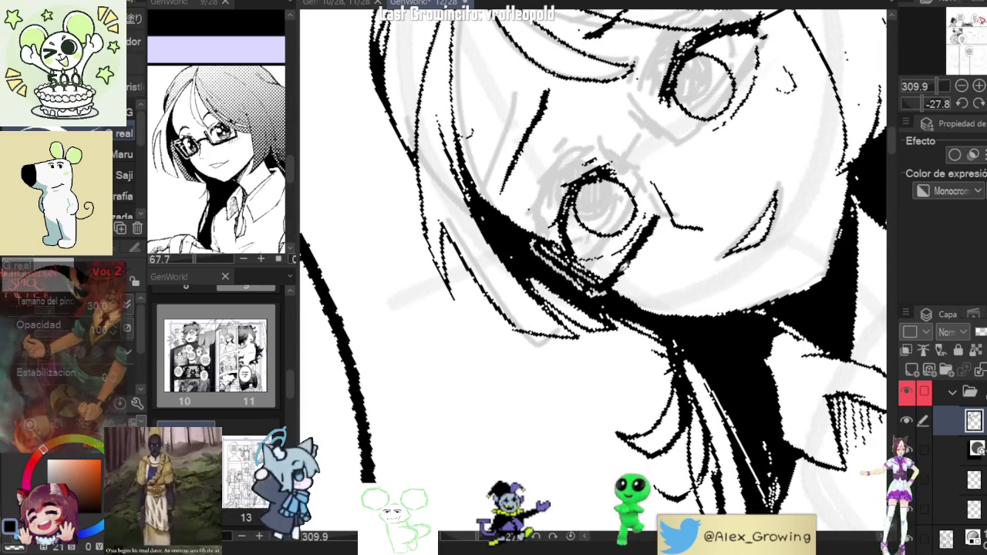
mouse_move(611, 283)
mouse_down()
mouse_move(688, 294)
mouse_move(701, 245)
mouse_up()
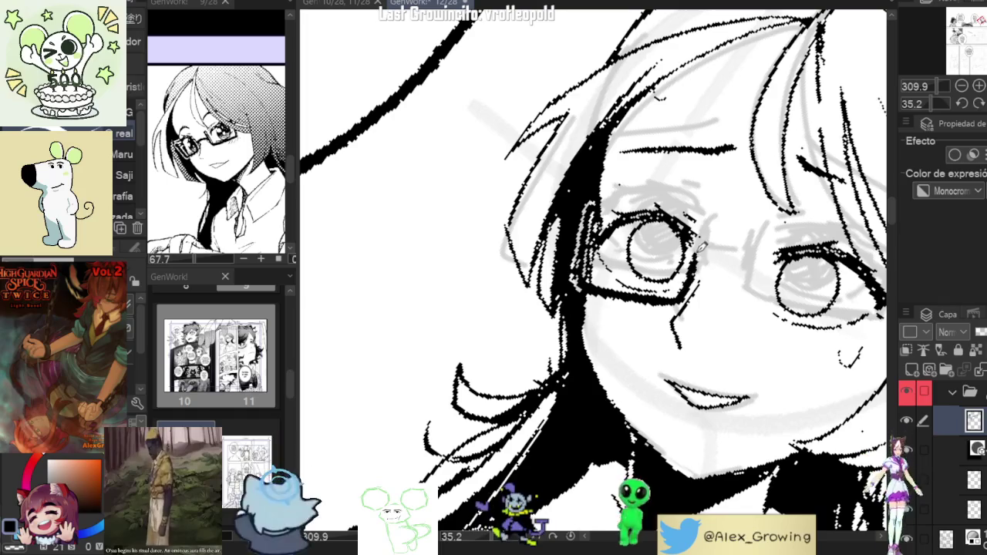
Thicken the glasses frame's lower-right corner and right edge with bold black ink
drag(685, 308, 660, 294)
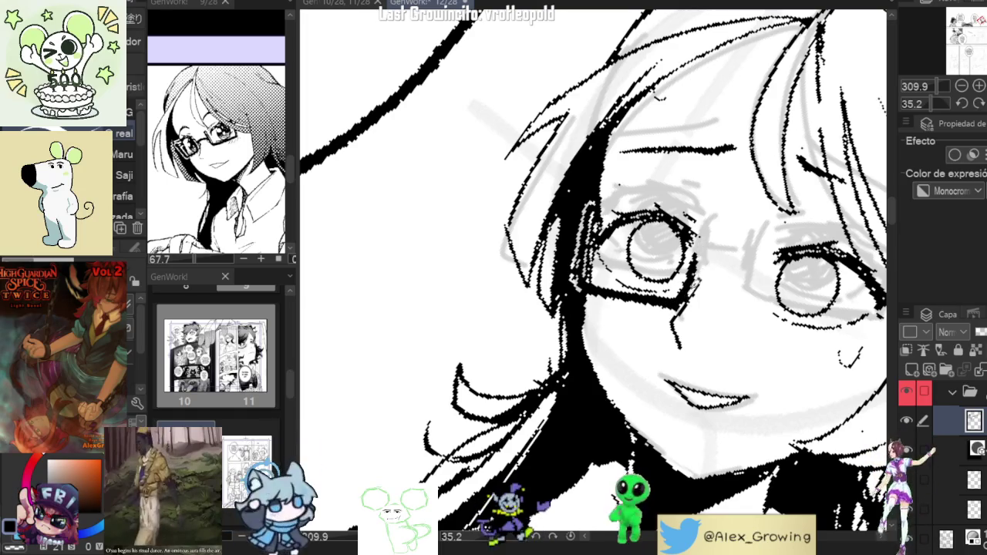
drag(708, 246, 699, 256)
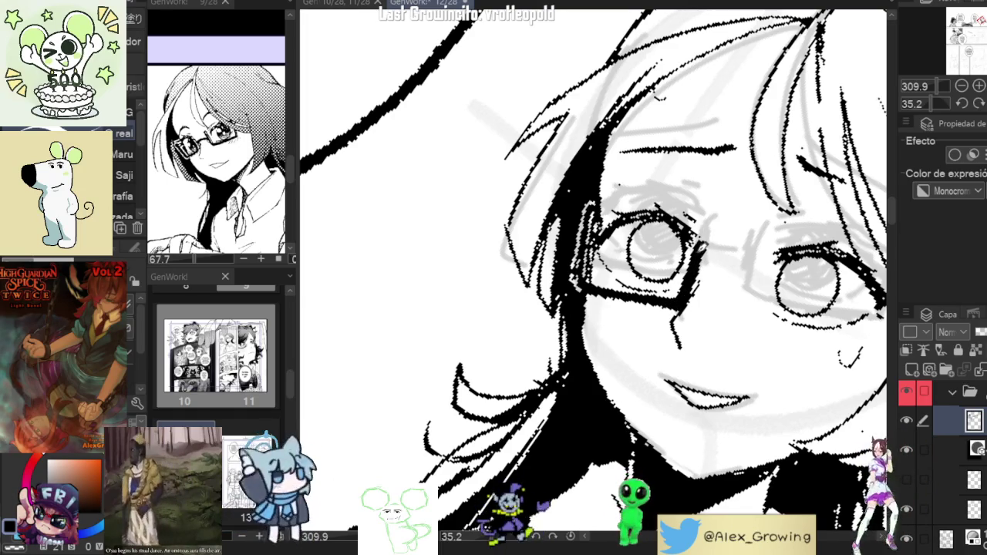
scroll(708, 261, down, 3)
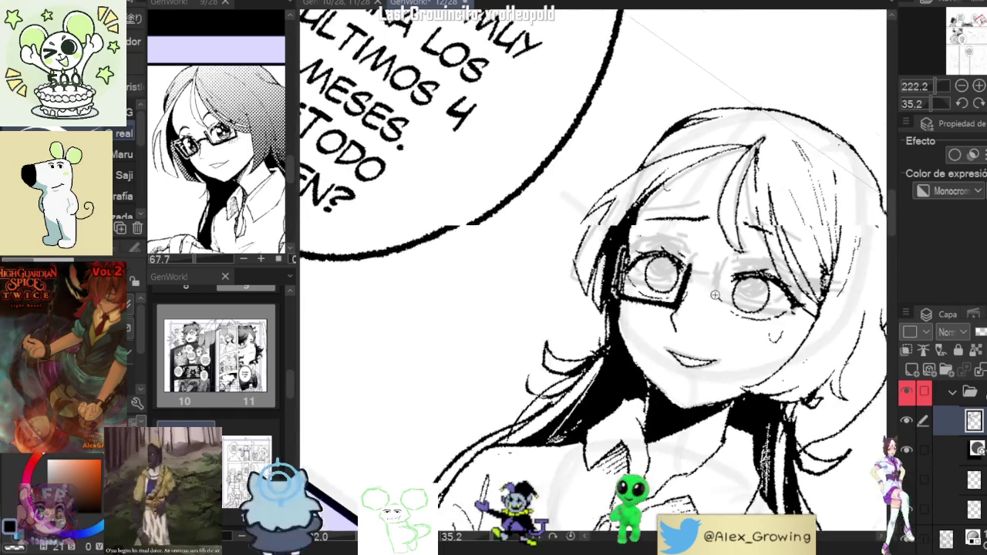
scroll(740, 293, up, 3)
drag(740, 293, 671, 291)
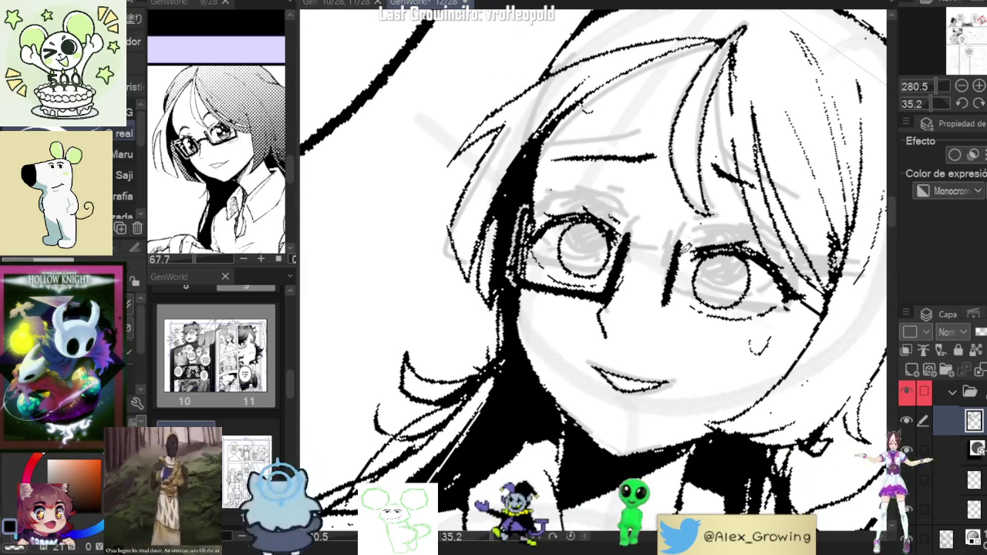
mouse_move(680, 274)
mouse_down()
mouse_move(692, 228)
mouse_move(662, 267)
mouse_up()
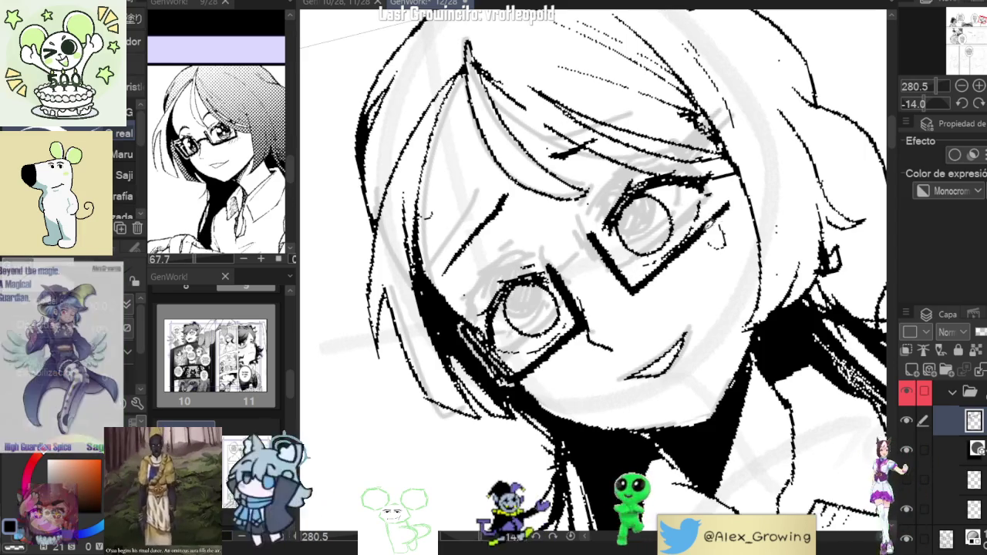
Rotate the canvas and ink a thick vertical stroke on the left lens's outer edge
drag(730, 191, 733, 282)
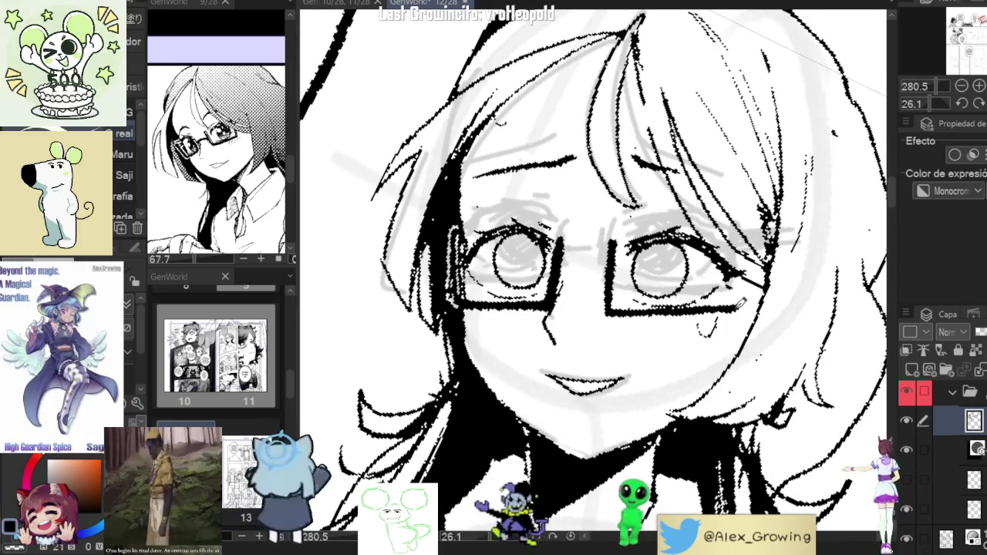
drag(500, 123, 562, 290)
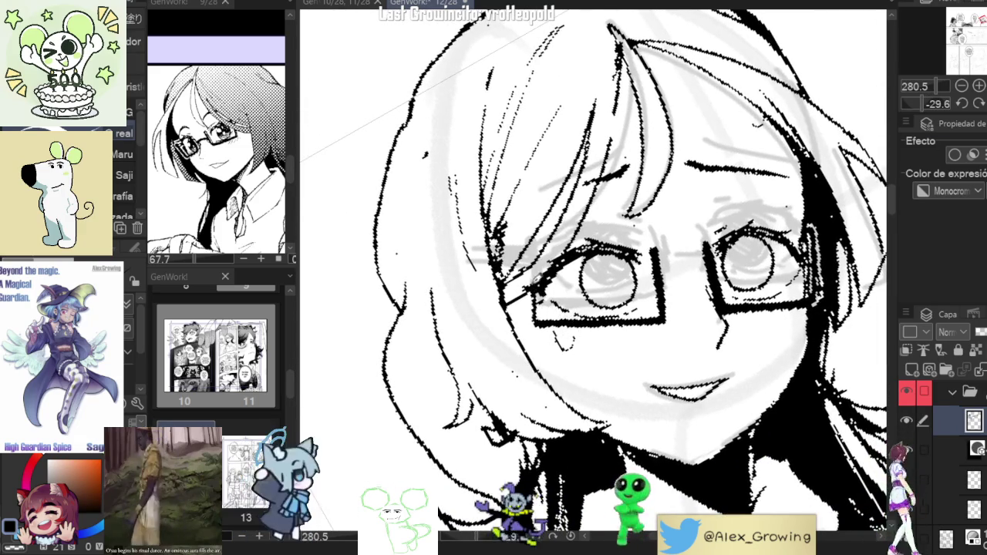
drag(538, 322, 538, 241)
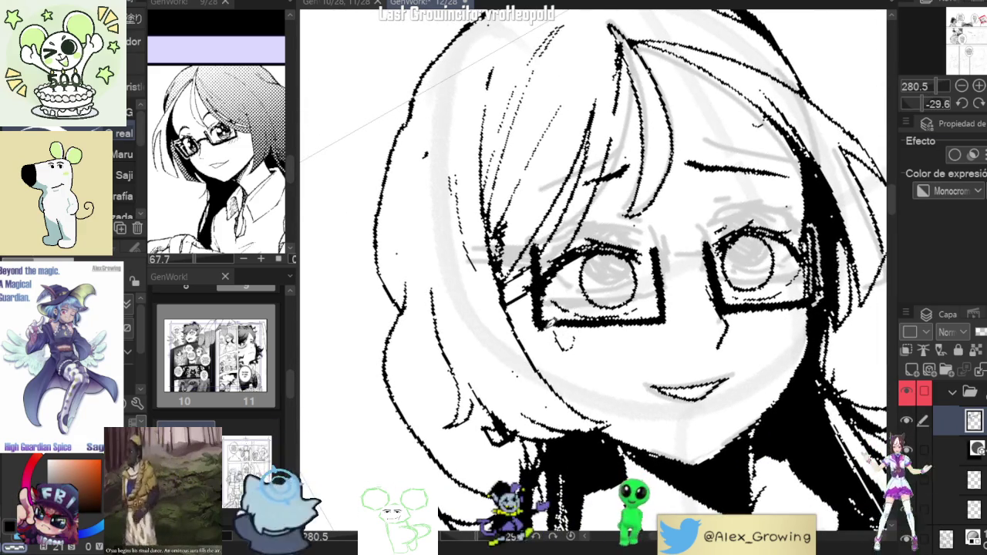
scroll(547, 308, down, 3)
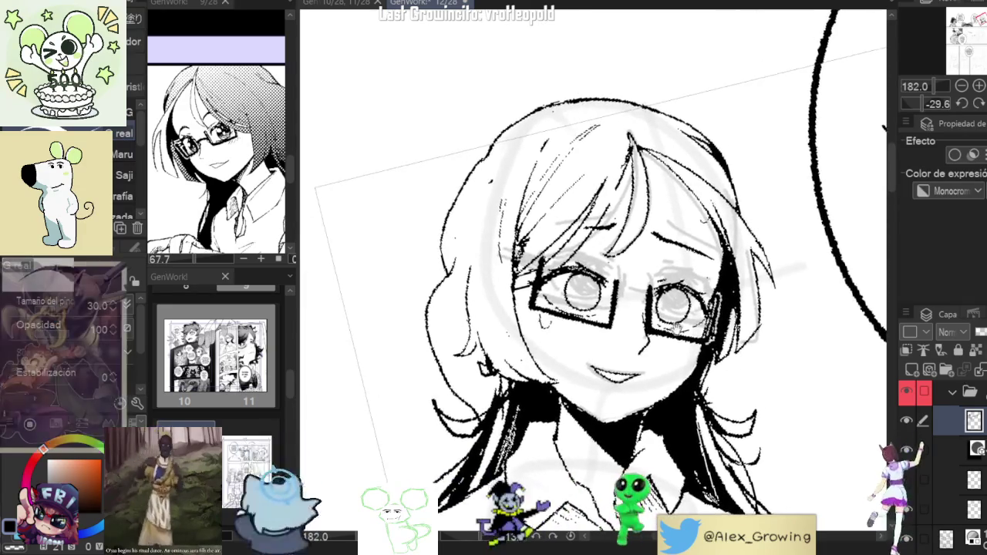
scroll(547, 308, up, 3)
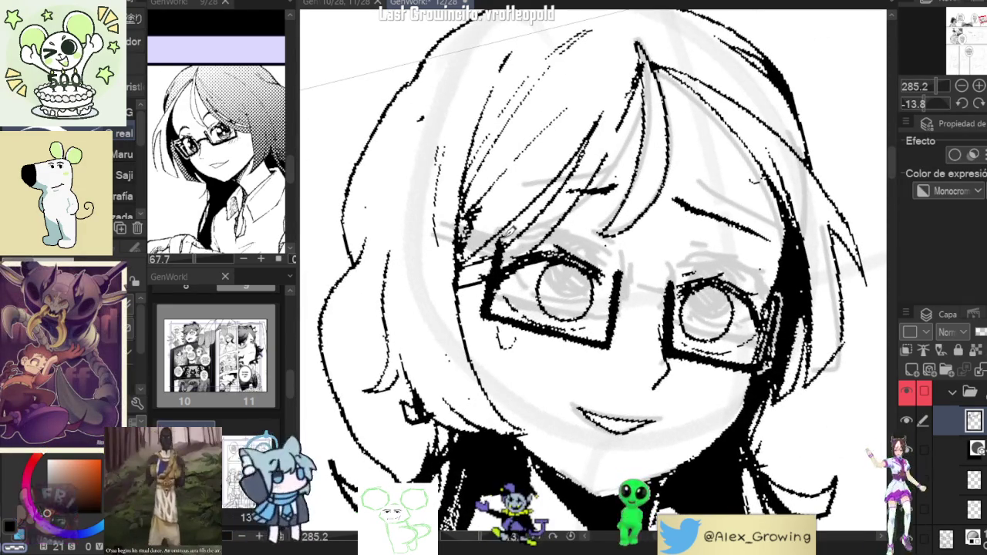
scroll(611, 269, down, 3)
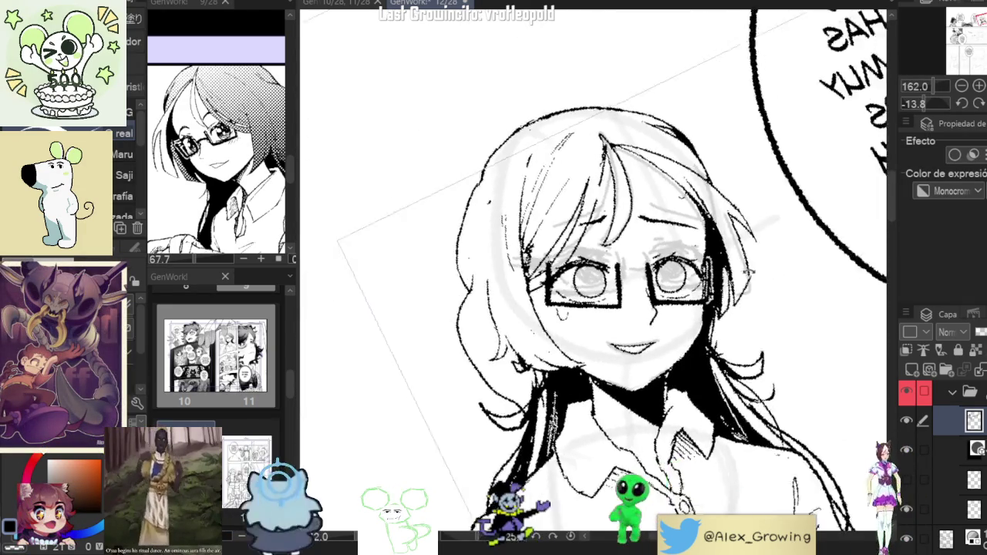
scroll(575, 292, up, 3)
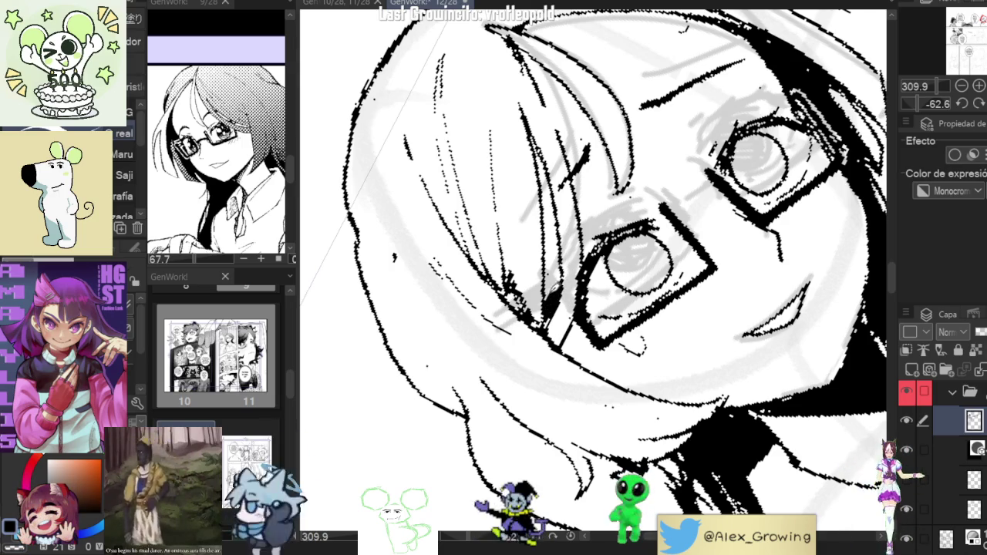
scroll(643, 330, down, 5)
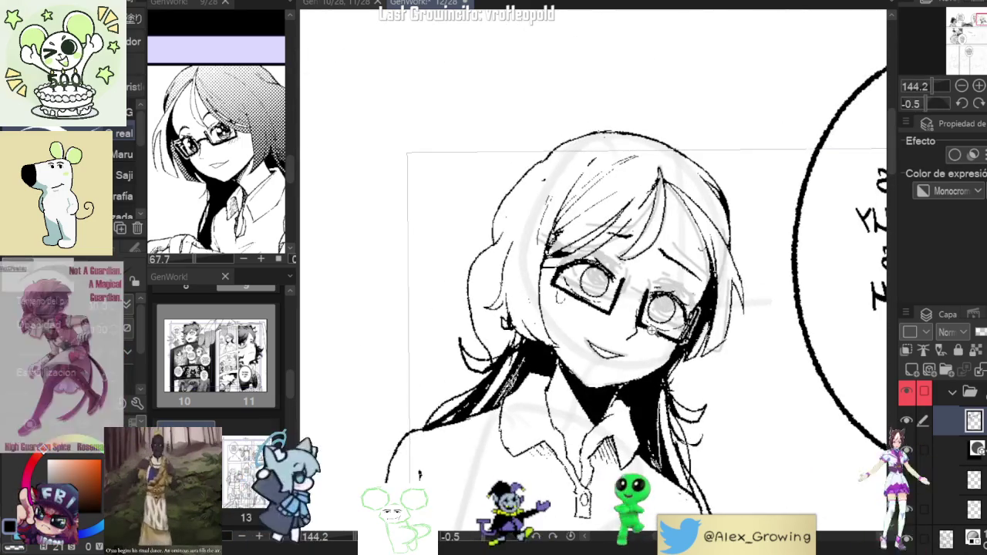
scroll(643, 330, up, 3)
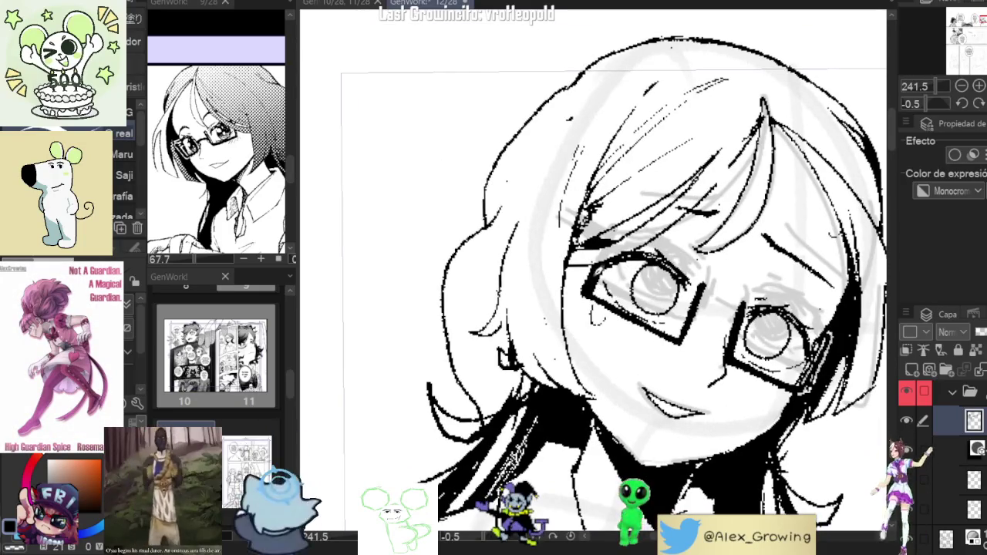
scroll(609, 285, down, 4)
scroll(626, 280, up, 3)
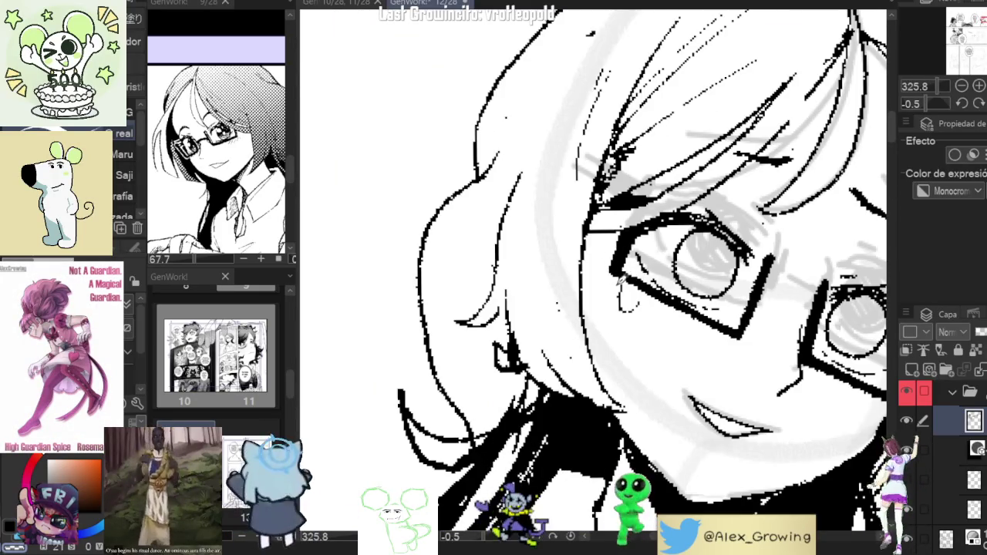
scroll(686, 303, down, 2)
drag(686, 303, 593, 280)
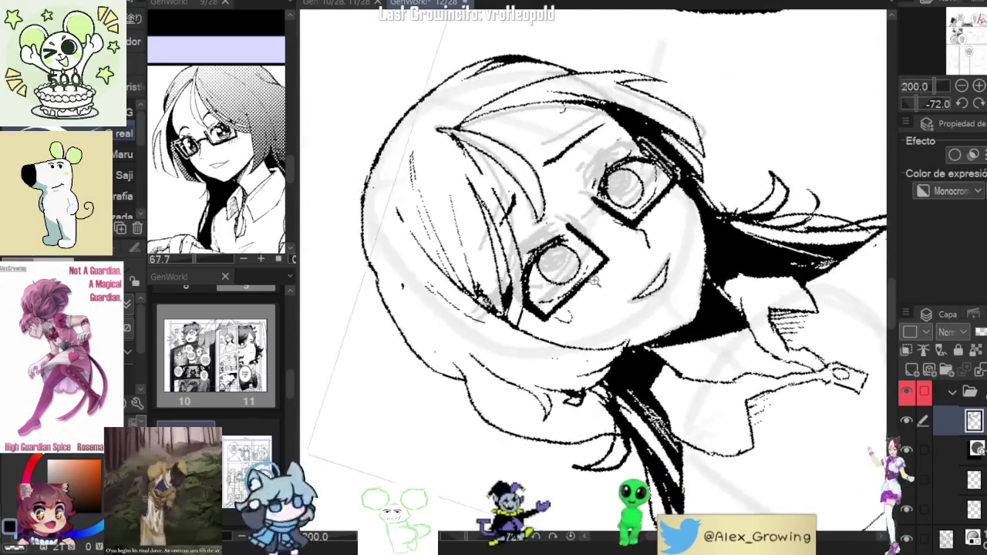
scroll(593, 279, up, 2)
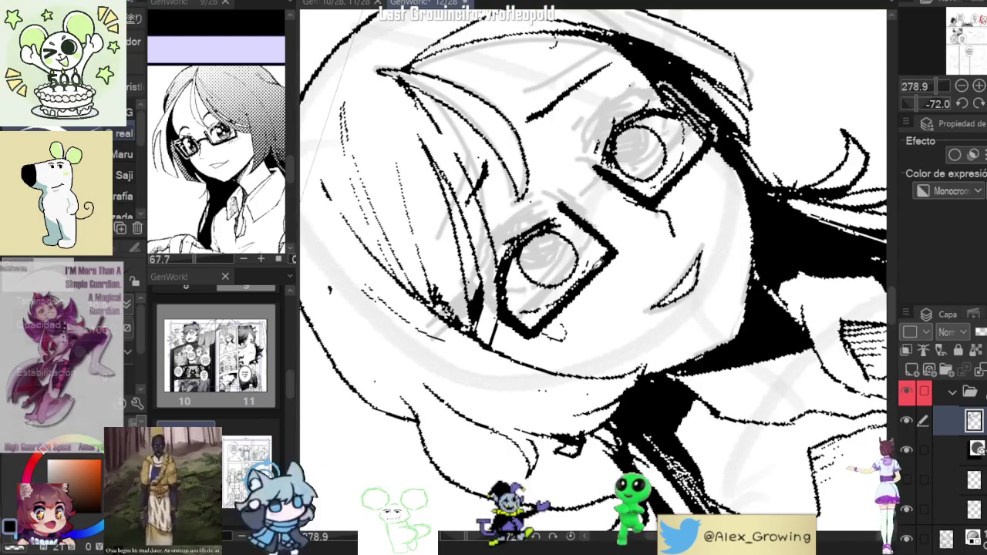
drag(631, 239, 627, 277)
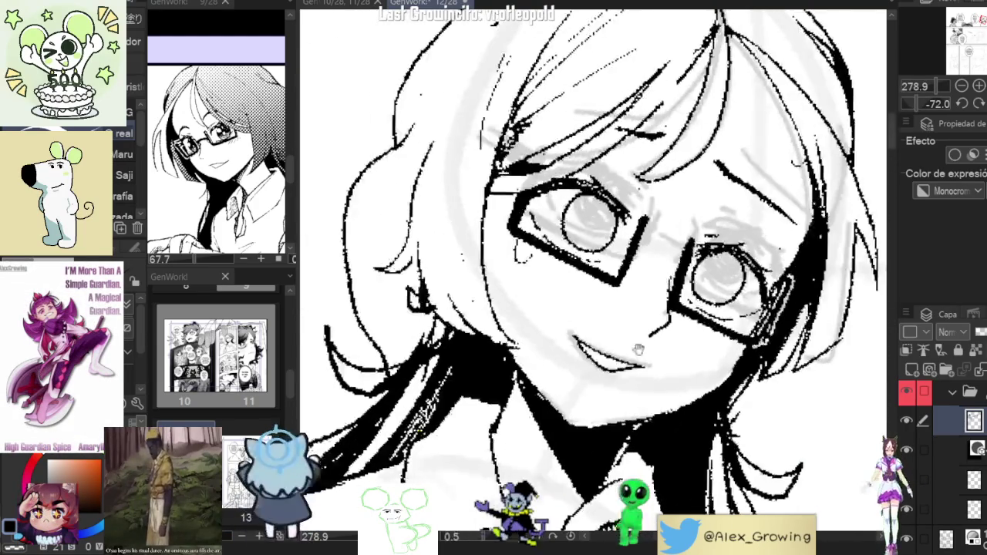
drag(662, 225, 610, 250)
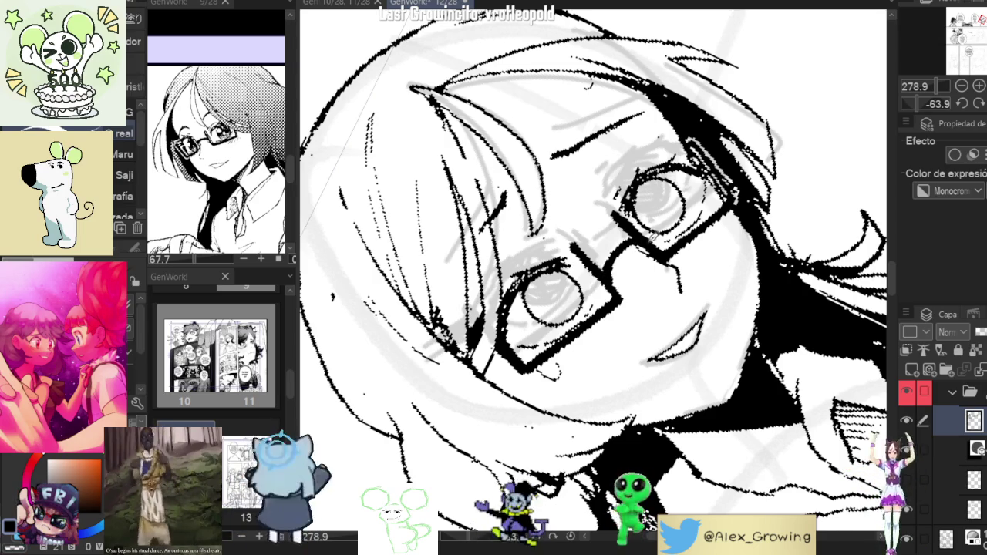
drag(740, 308, 784, 330)
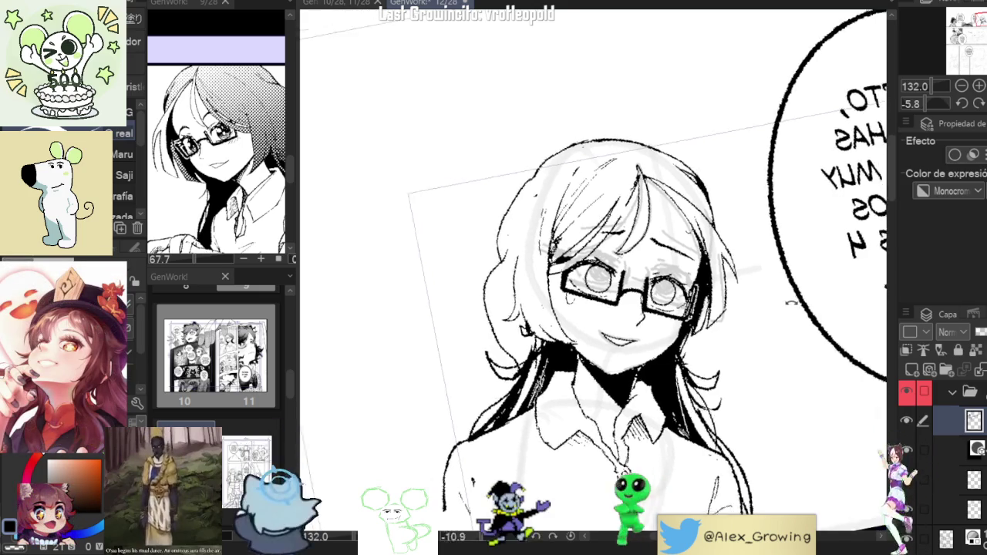
drag(788, 318, 646, 270)
scroll(646, 270, up, 3)
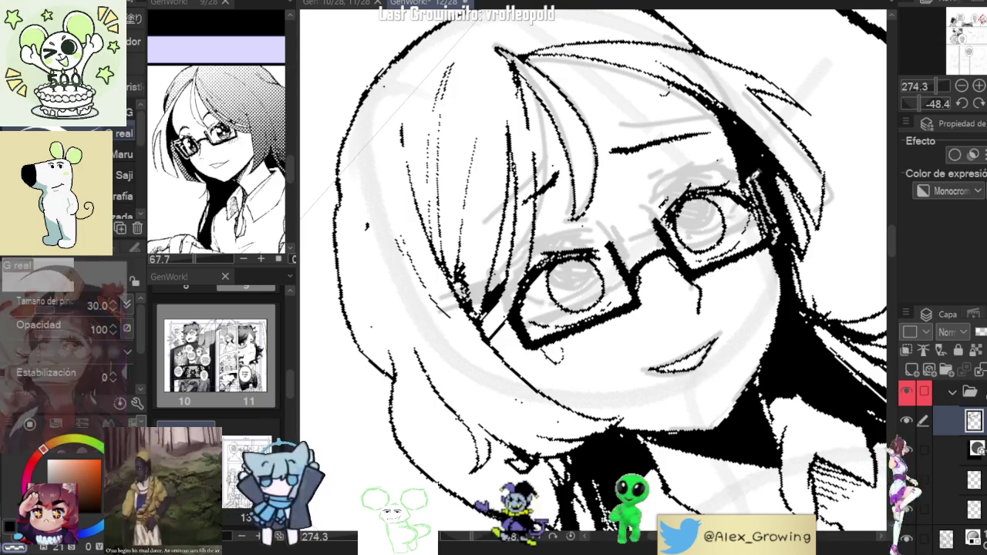
scroll(714, 248, down, 1)
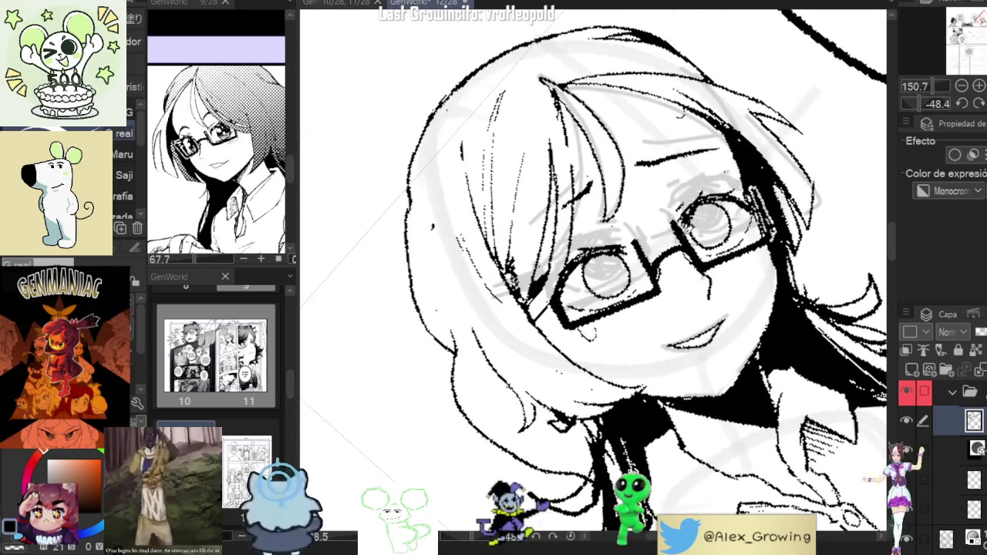
scroll(694, 252, up, 2)
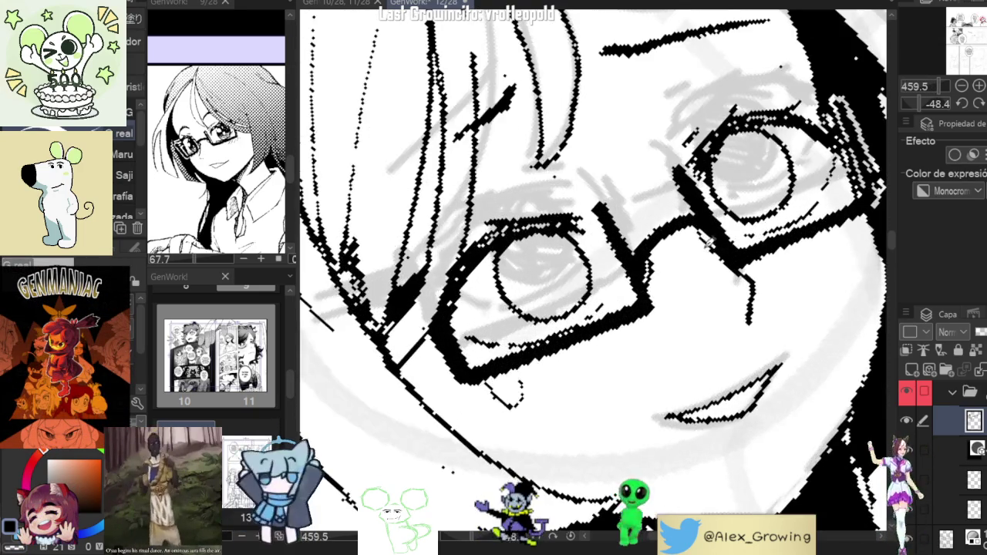
scroll(694, 252, down, 4)
mouse_move(740, 331)
mouse_down()
mouse_move(684, 330)
mouse_move(732, 289)
mouse_up()
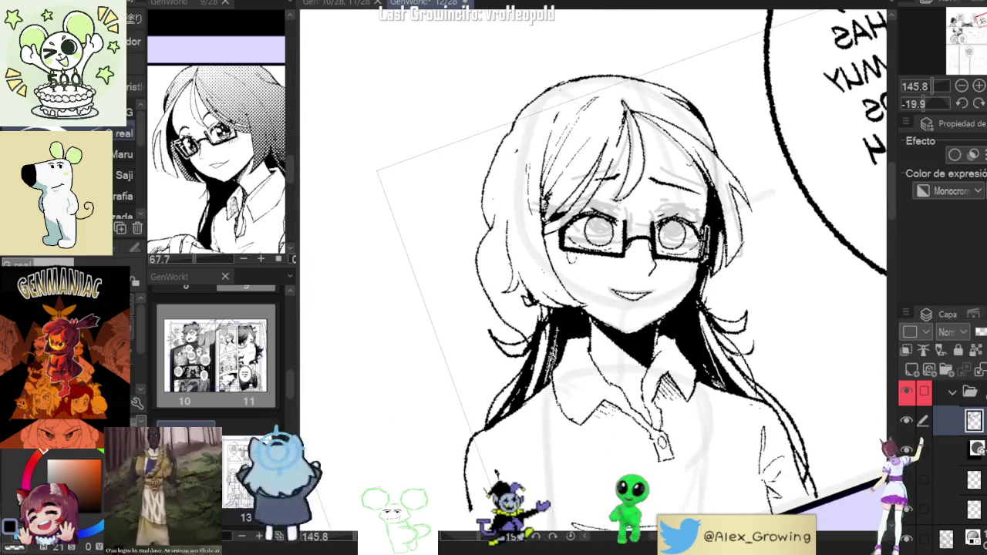
click(977, 102)
drag(432, 428, 654, 188)
scroll(653, 189, up, 5)
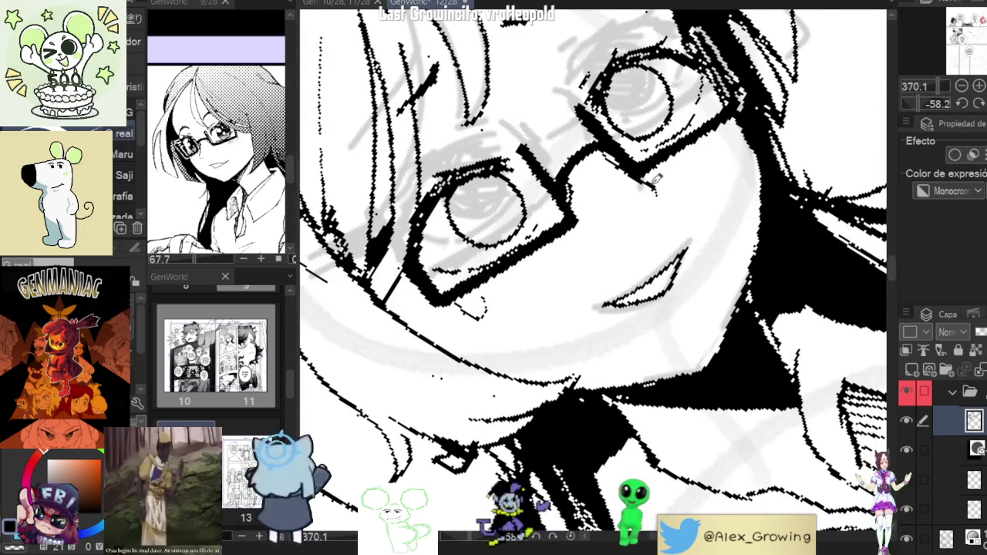
drag(664, 212, 694, 287)
scroll(678, 246, down, 3)
scroll(693, 287, up, 3)
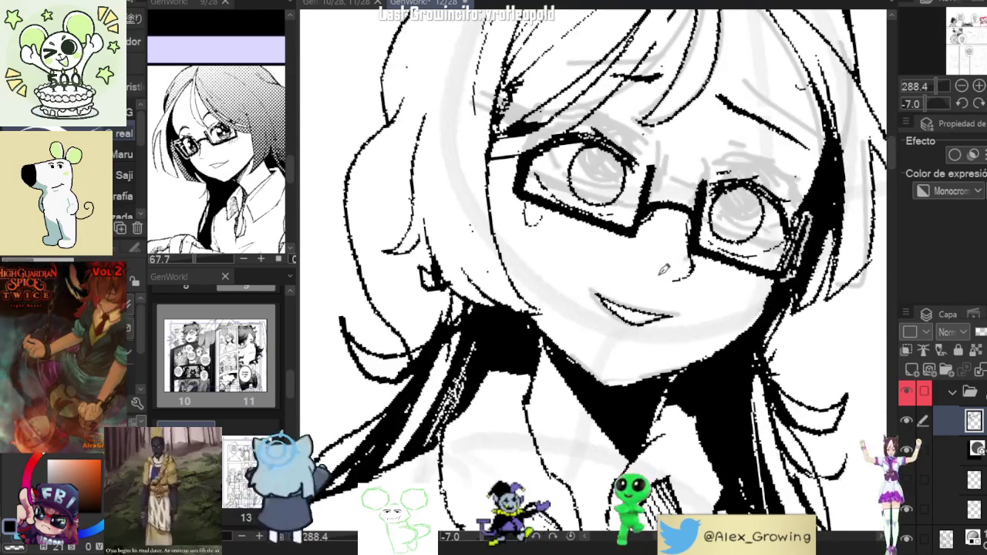
click(961, 103)
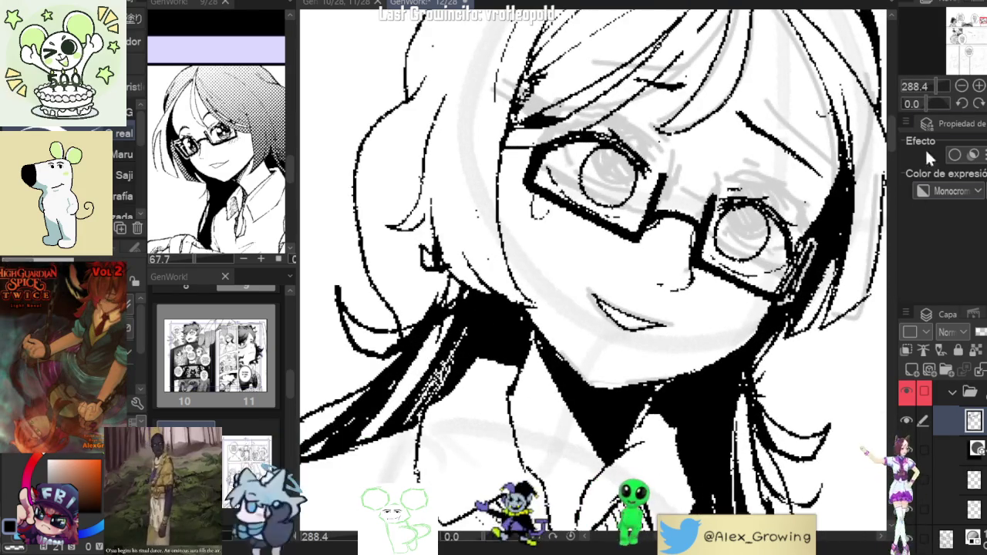
scroll(594, 270, down, 5)
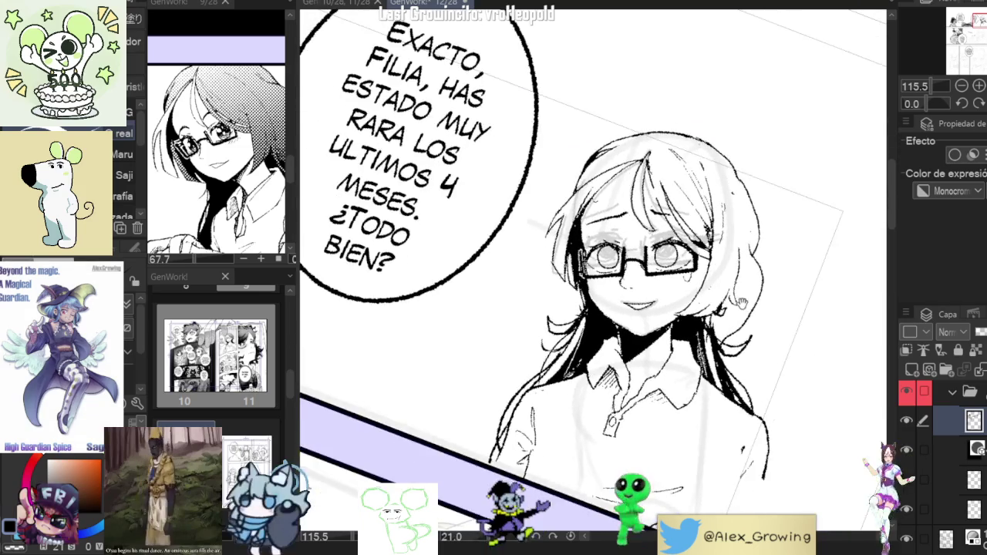
drag(715, 248, 720, 239)
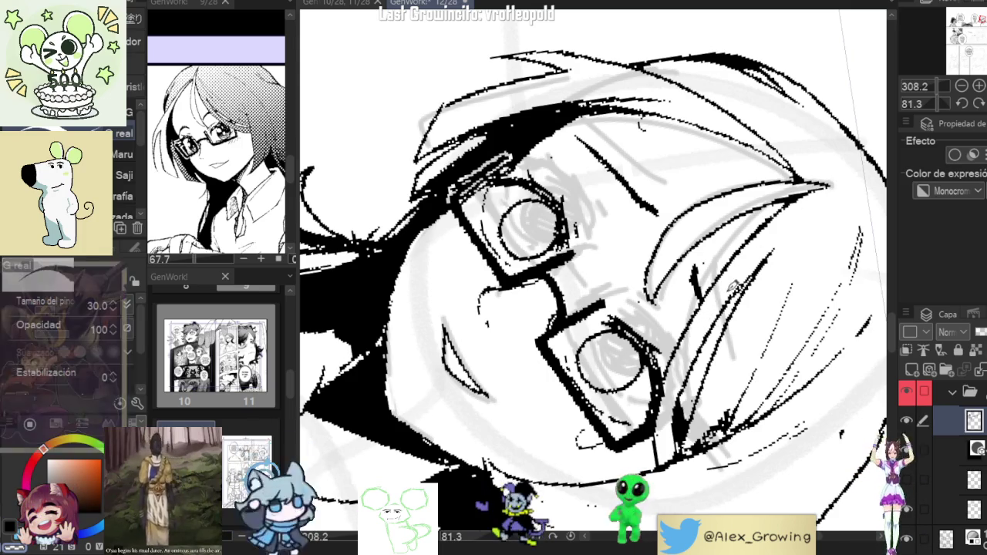
Zoom around the face, reset the view with Ctrl+0, and tilt the page for inking the glasses
scroll(731, 287, down, 5)
scroll(769, 269, up, 5)
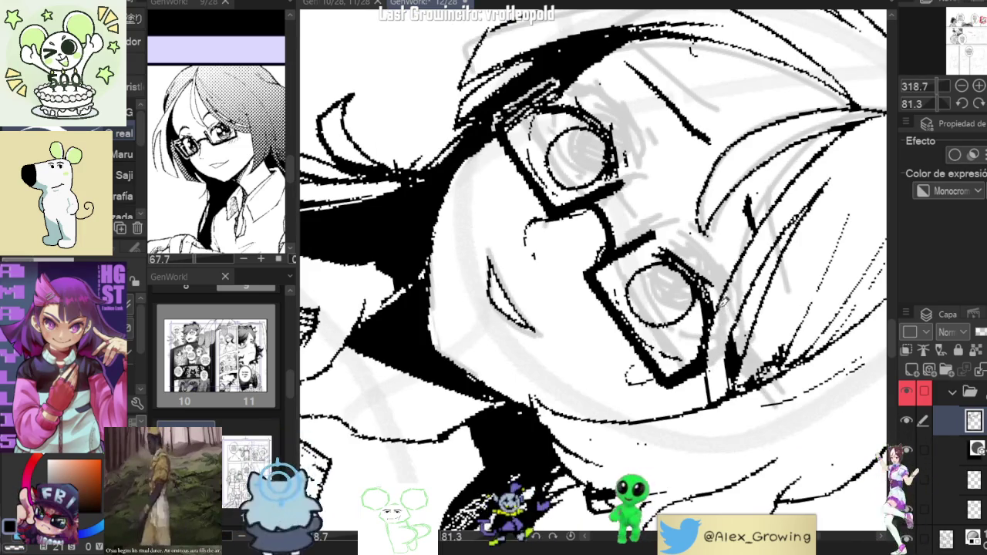
scroll(744, 276, down, 3)
scroll(734, 335, up, 3)
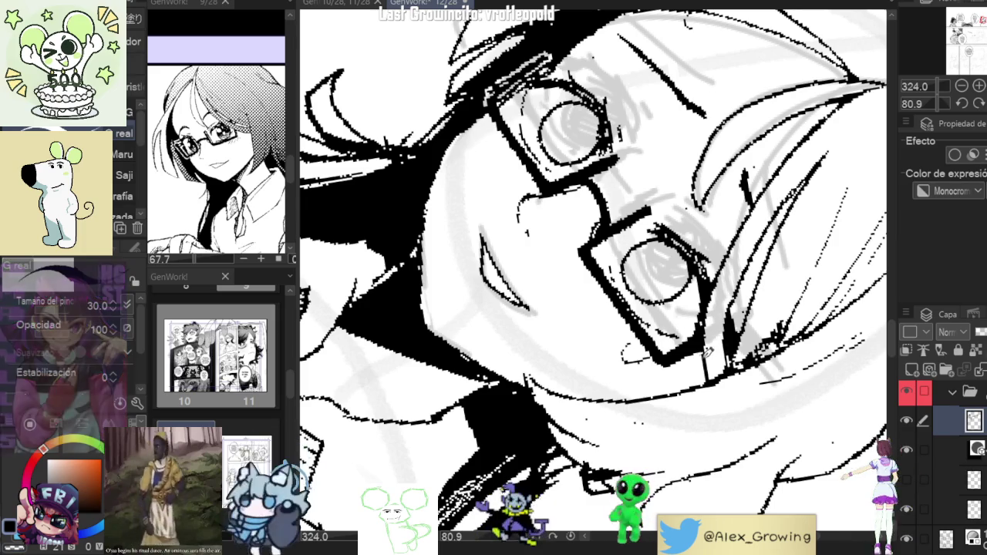
scroll(714, 359, down, 5)
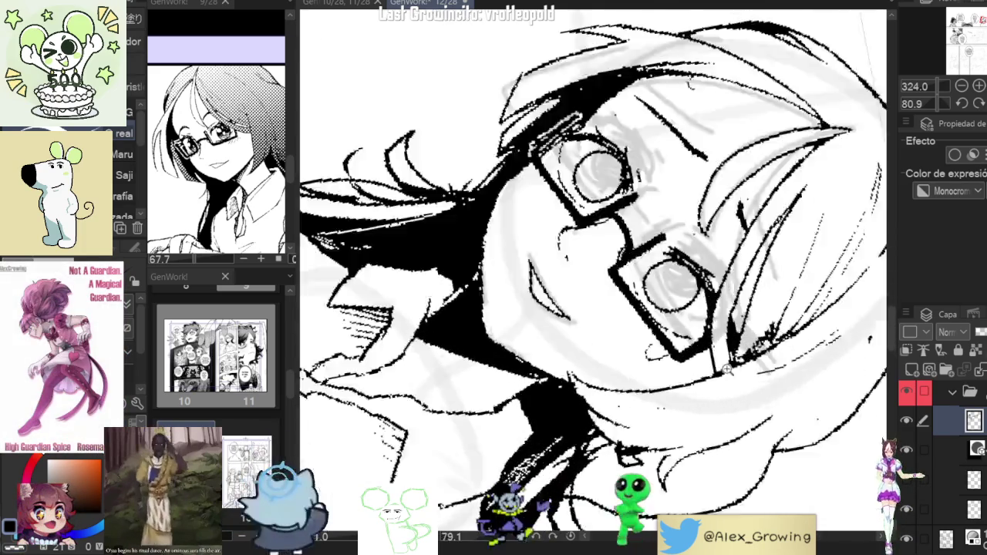
scroll(724, 370, up, 8)
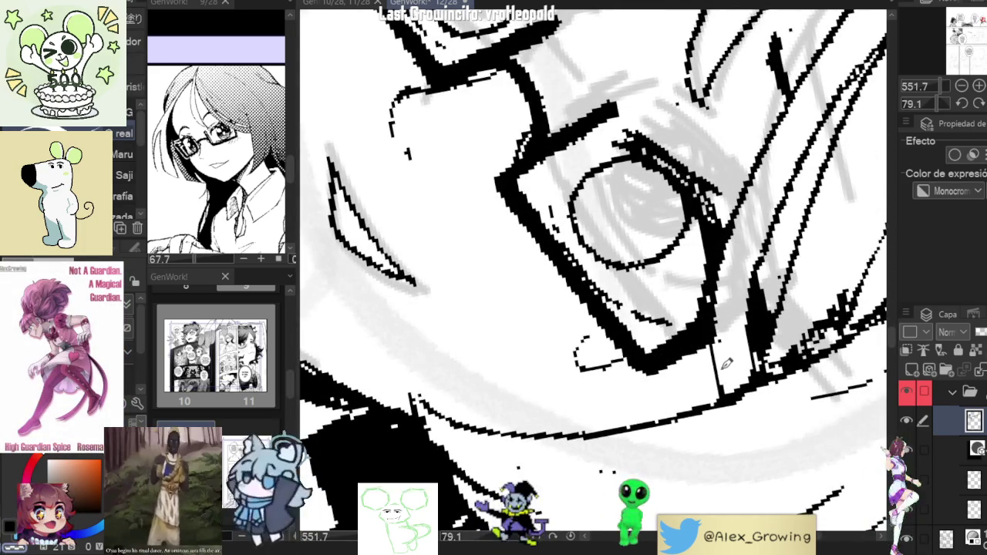
scroll(725, 375, down, 6)
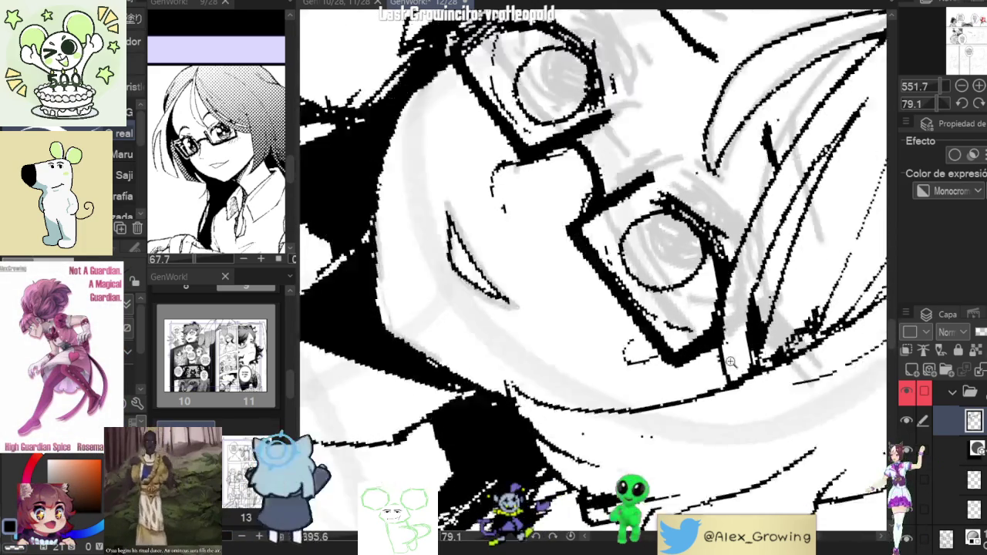
drag(725, 375, 761, 316)
key(ctrl+0)
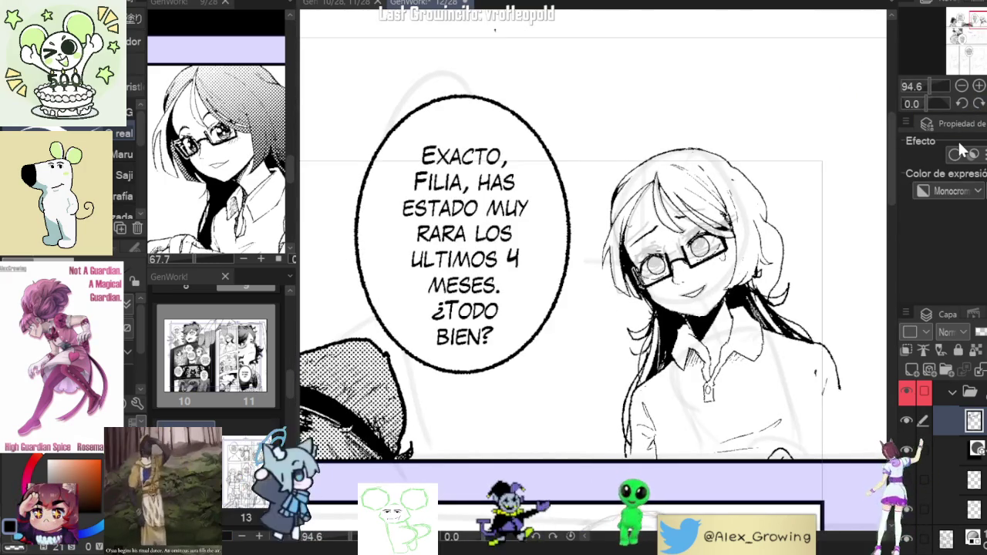
drag(693, 232, 717, 270)
scroll(637, 395, up, 2)
scroll(636, 395, up, 2)
scroll(636, 396, up, 2)
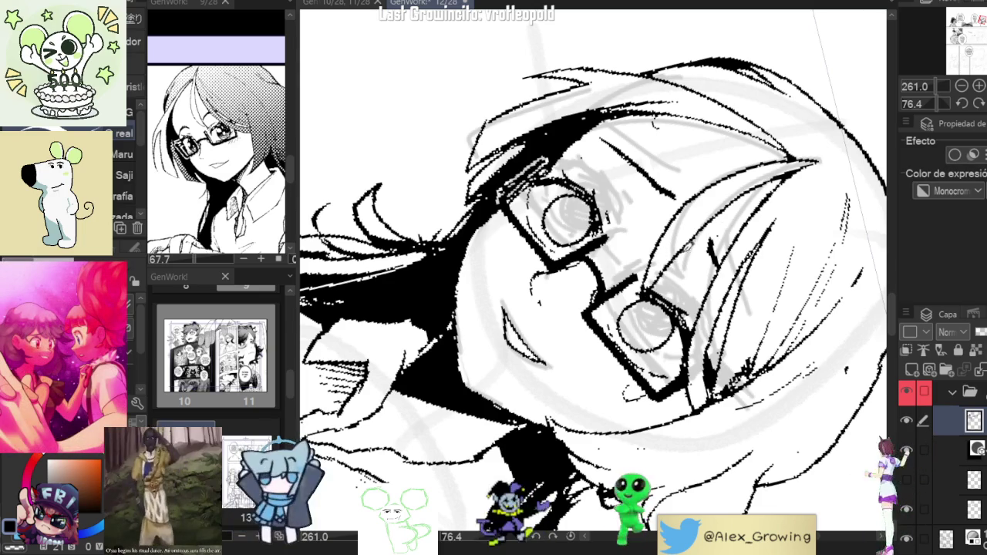
Turn the page upright, zoom into the fringe, and rotate it to match the hair strokes
drag(936, 103, 935, 121)
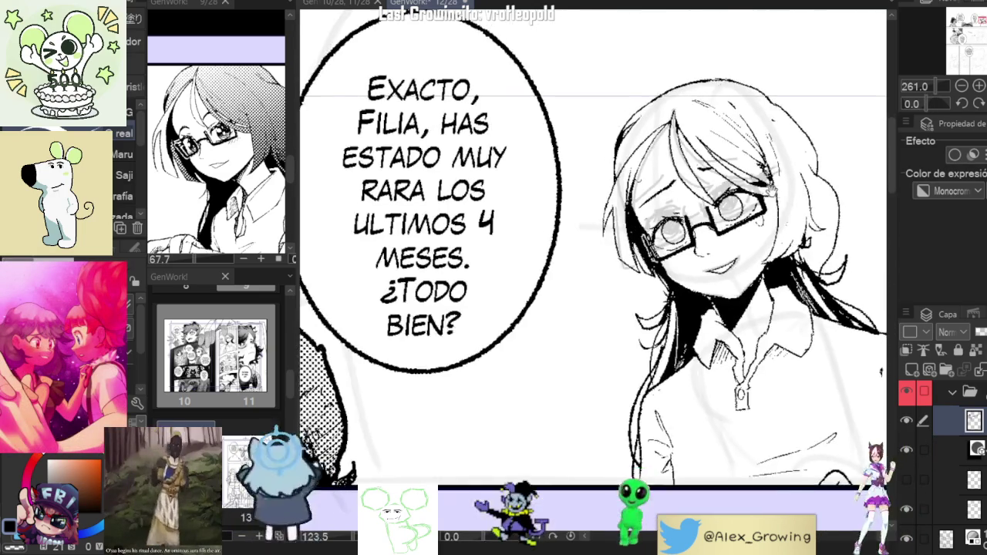
scroll(732, 166, up, 5)
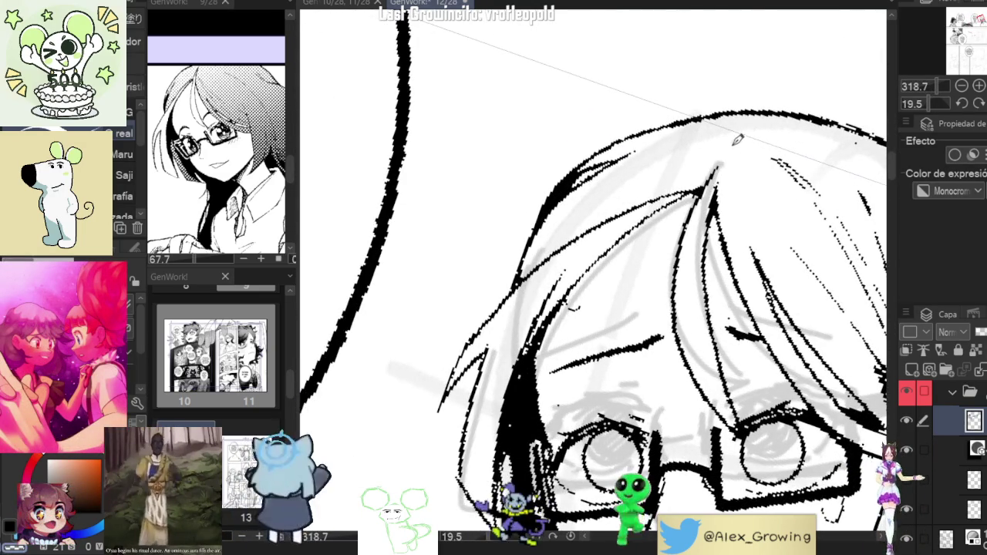
scroll(742, 232, down, 5)
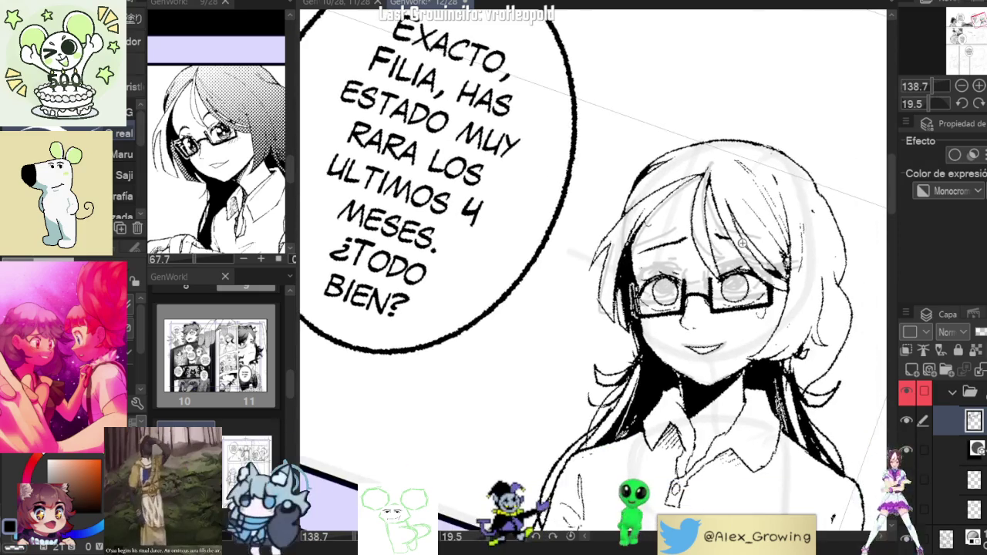
scroll(741, 243, up, 5)
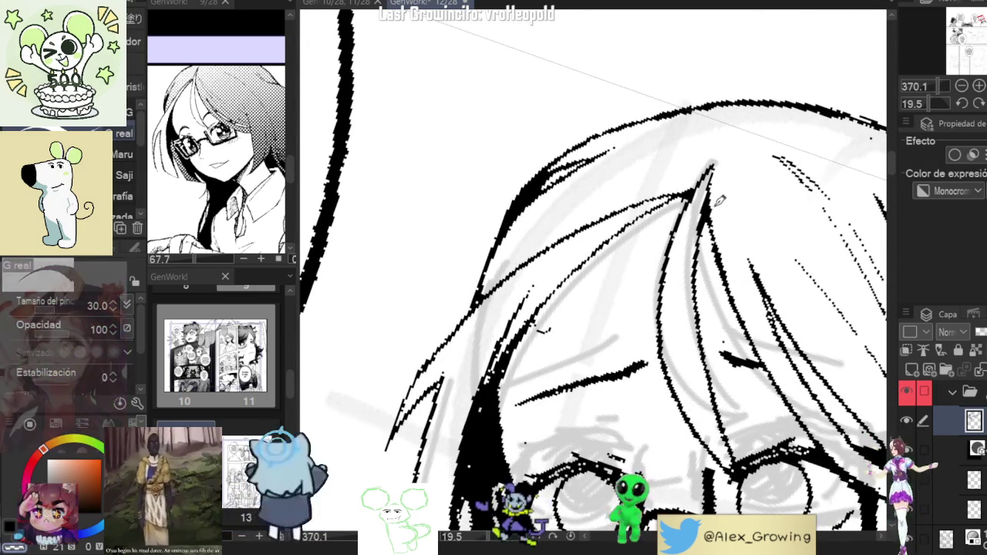
scroll(719, 199, up, 2)
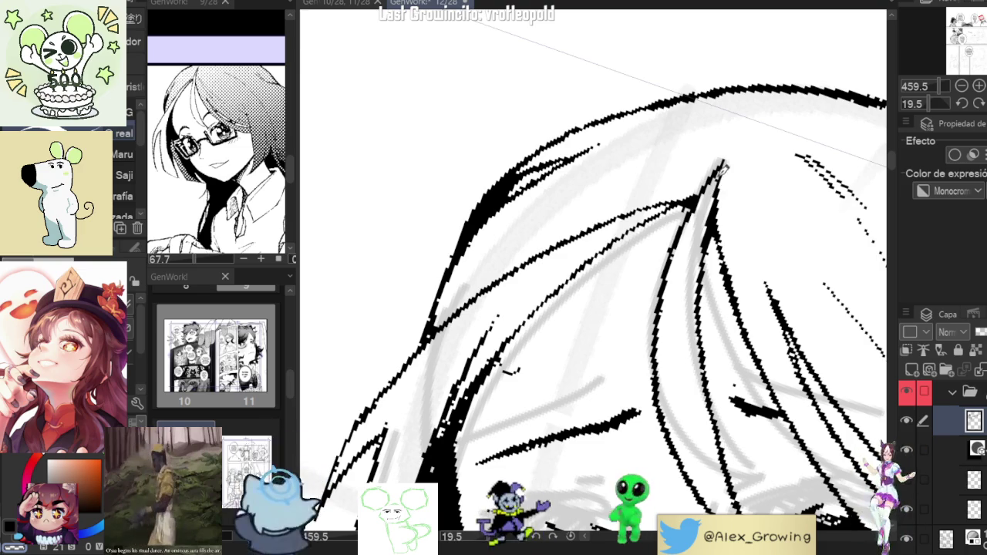
scroll(721, 171, down, 3)
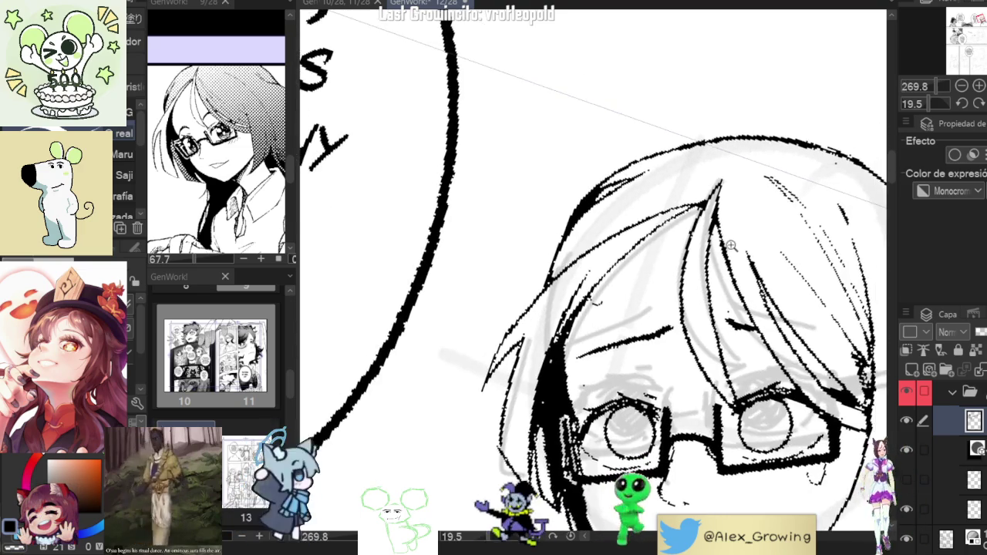
scroll(731, 245, down, 1)
scroll(716, 208, up, 3)
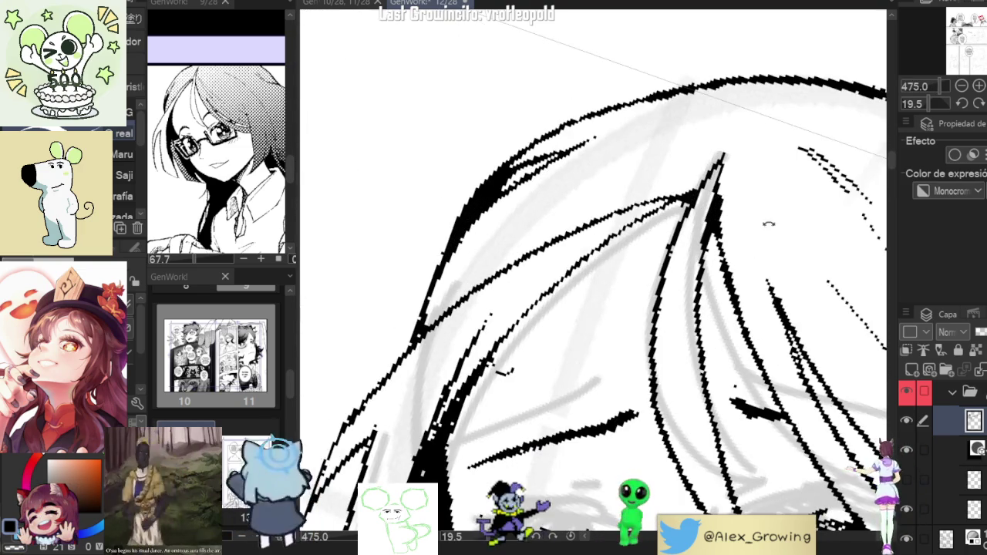
drag(729, 233, 694, 248)
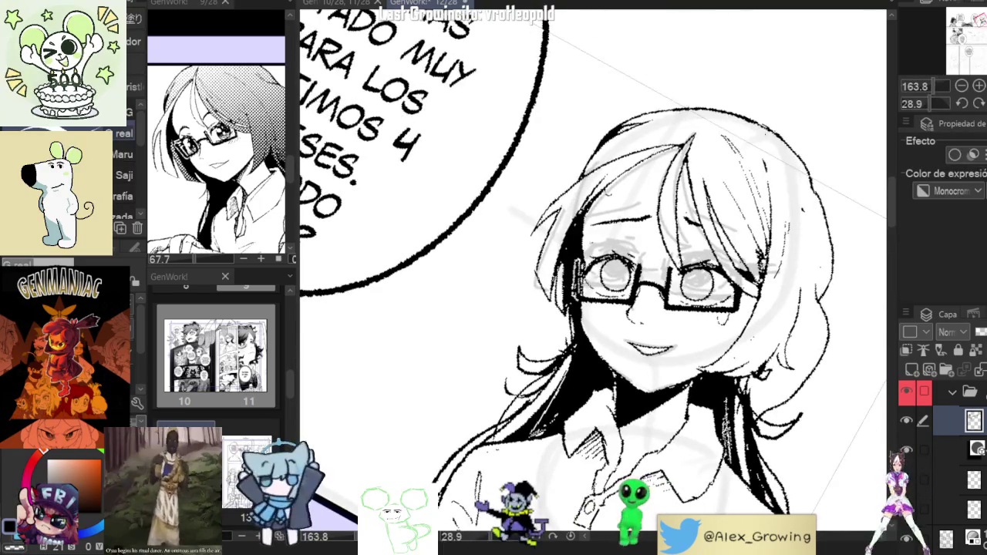
key(ctrl+0)
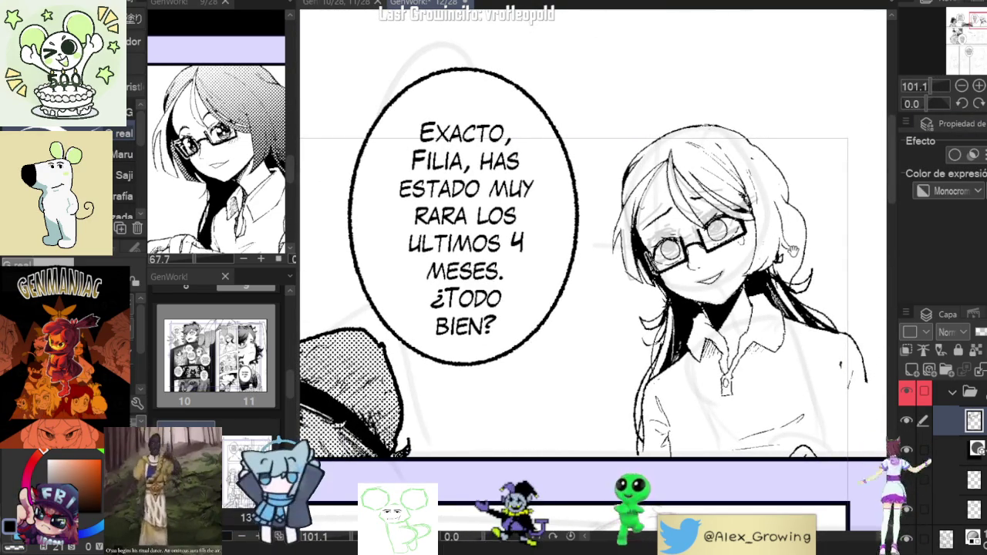
Tilt the page among neighbouring panels, then bring the girl's face and chest close
drag(793, 251, 808, 229)
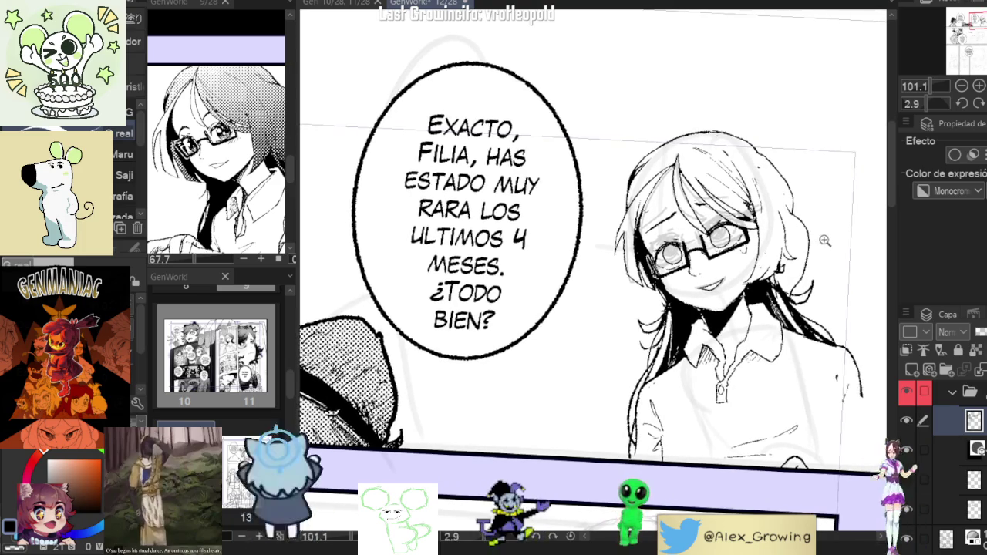
scroll(808, 229, down, 5)
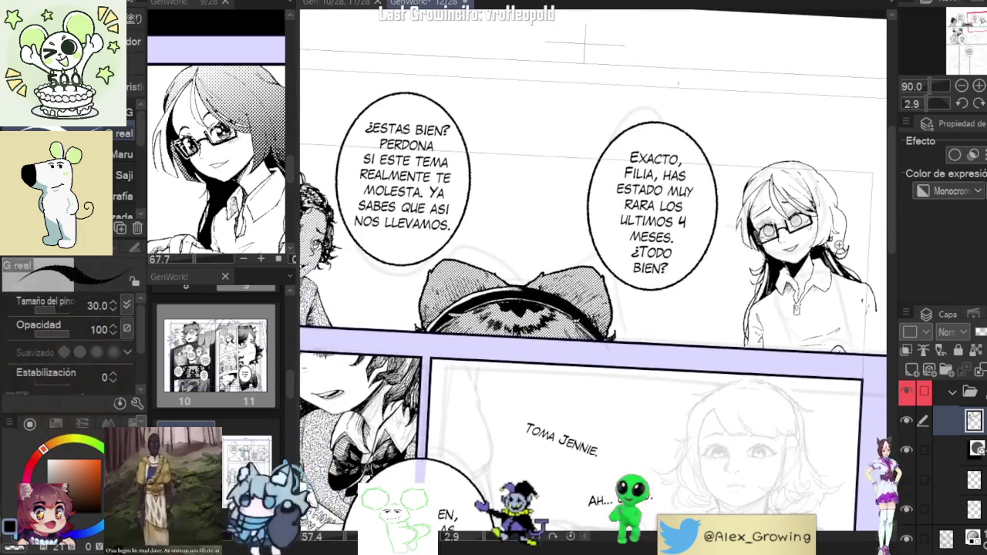
drag(823, 245, 746, 219)
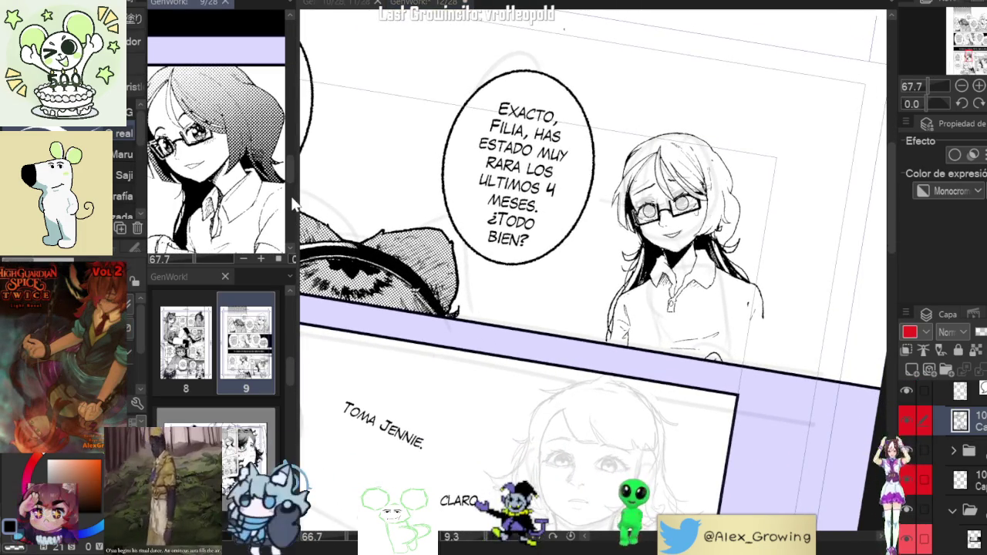
drag(765, 239, 694, 254)
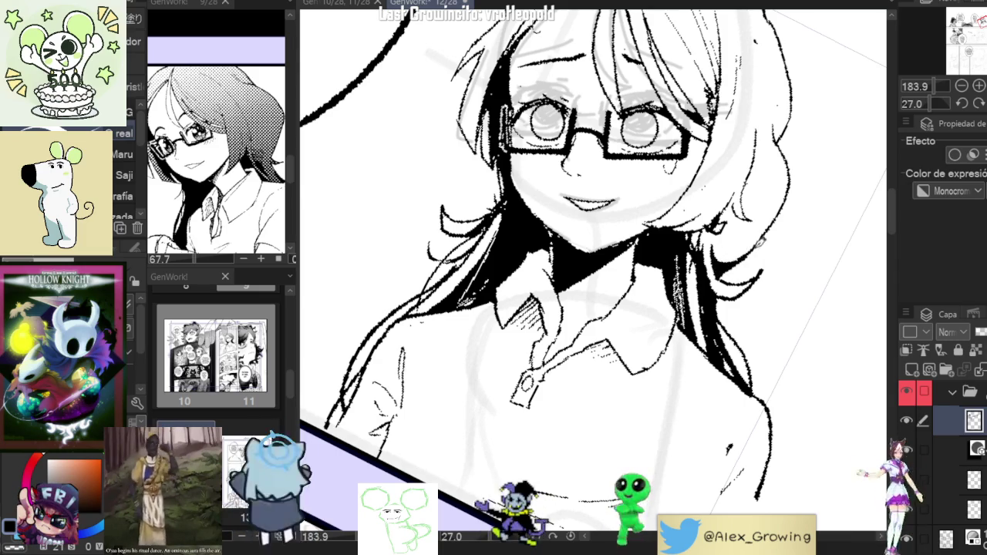
Zoom in and out around the woman's neck and shirt collar to inspect the hatching area
scroll(787, 202, down, 5)
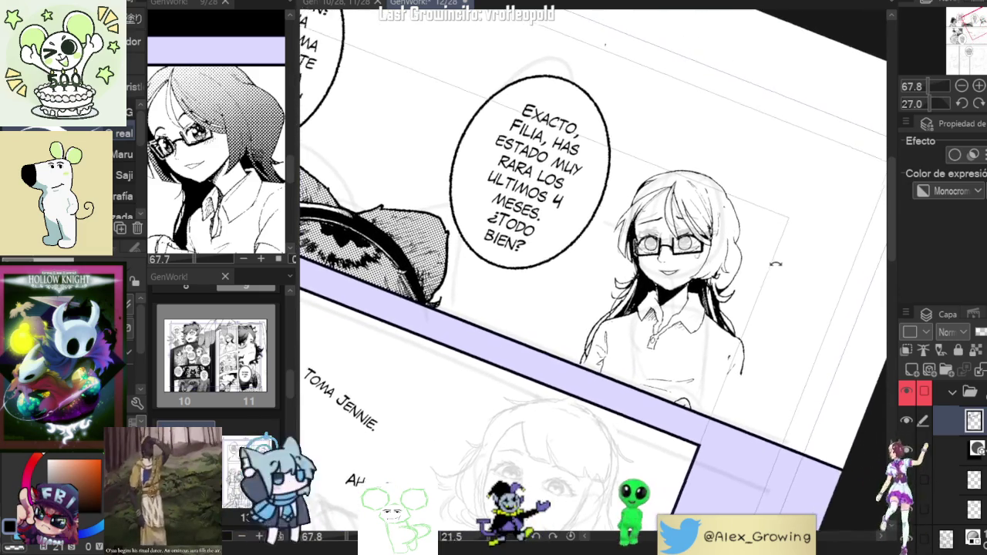
scroll(725, 269, up, 5)
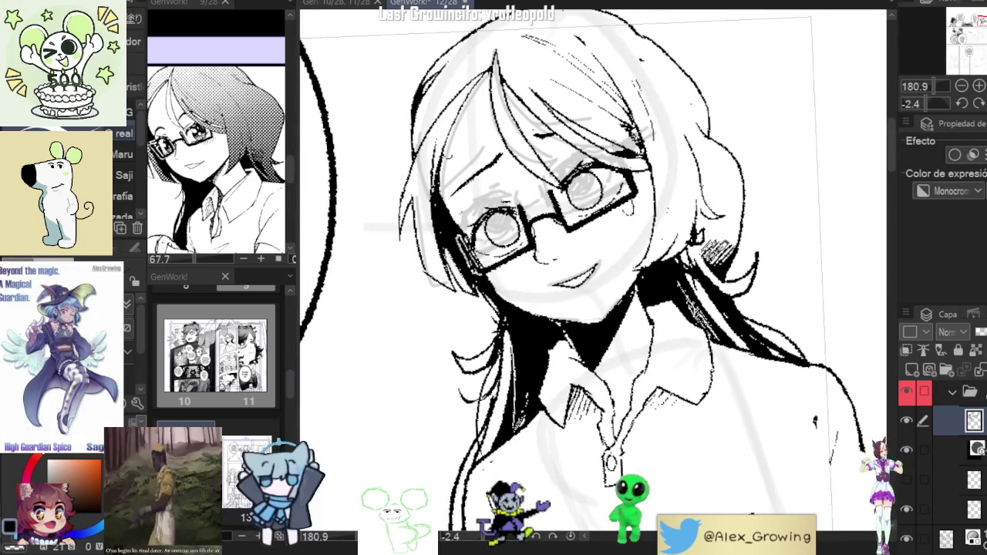
scroll(594, 270, down, 3)
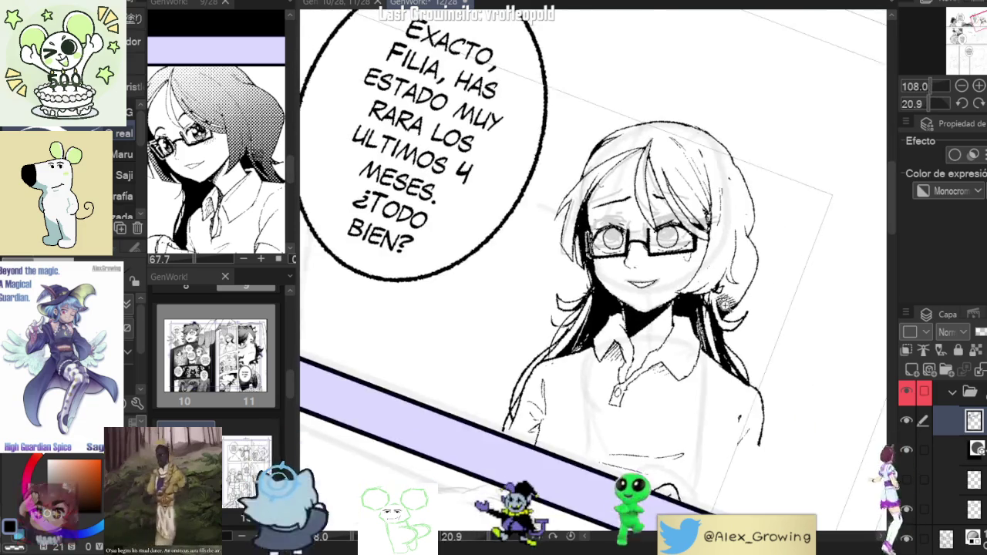
scroll(594, 270, up, 5)
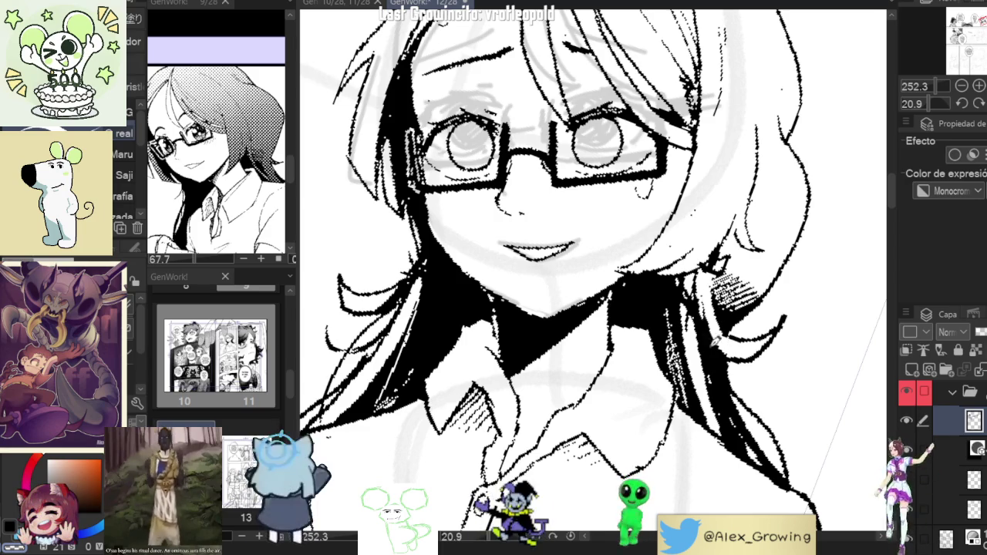
scroll(731, 347, down, 3)
scroll(740, 309, down, 2)
scroll(749, 276, down, 1)
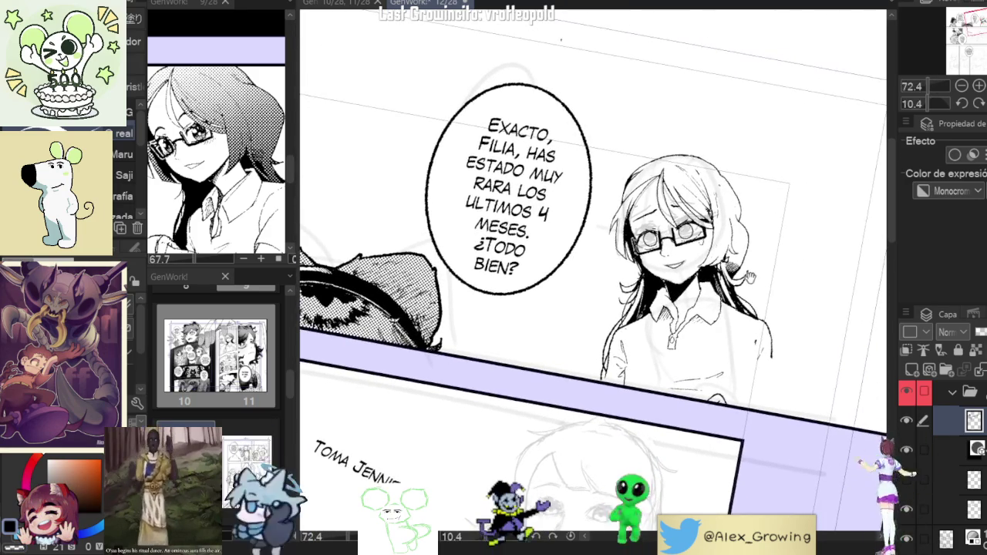
scroll(780, 273, up, 4)
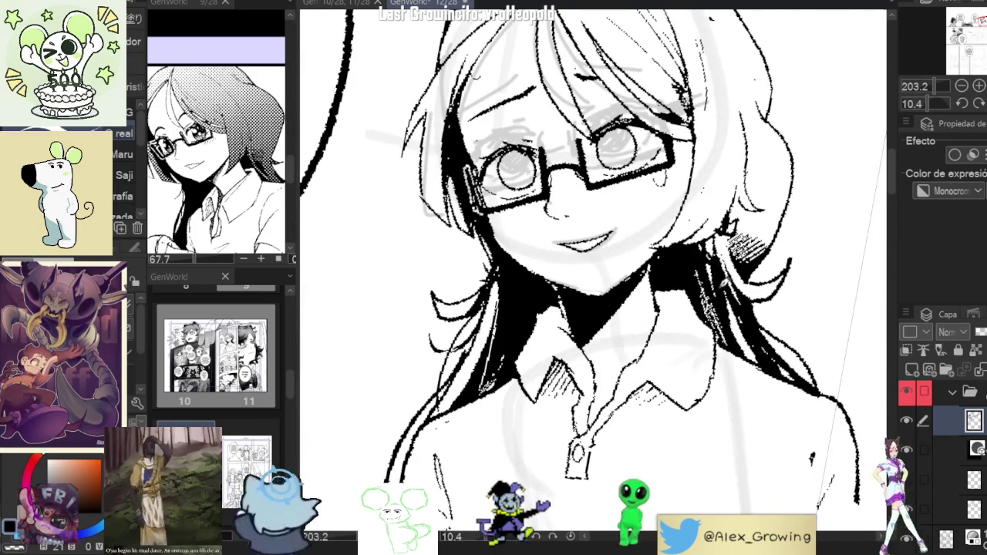
scroll(726, 289, down, 3)
scroll(738, 268, up, 3)
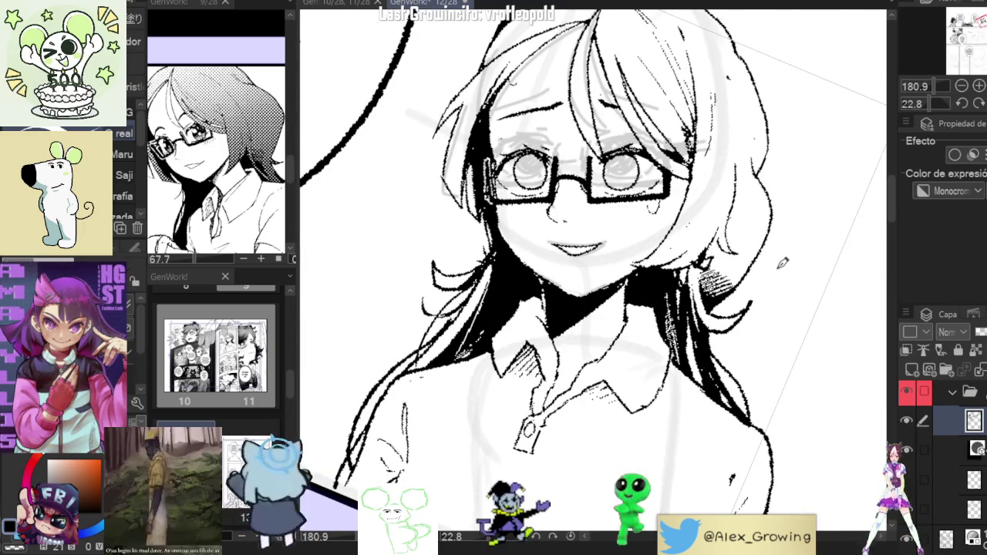
Rotate the page back upright and zoom out to show the speech bubble
drag(781, 263, 818, 166)
scroll(817, 166, down, 1)
scroll(815, 177, down, 1)
scroll(811, 183, down, 1)
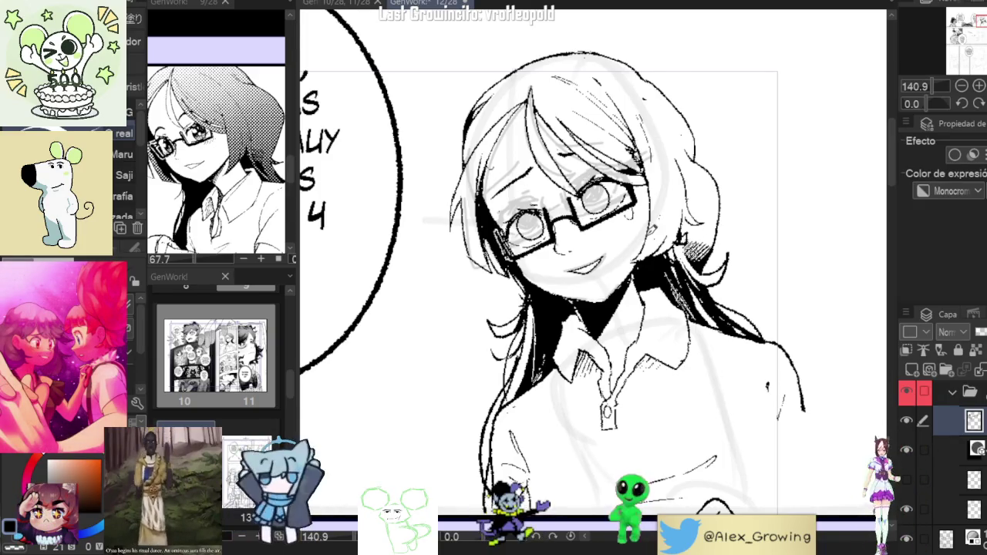
Zoom in and out to check the neck and collar hatching against the whole panel
scroll(635, 326, up, 3)
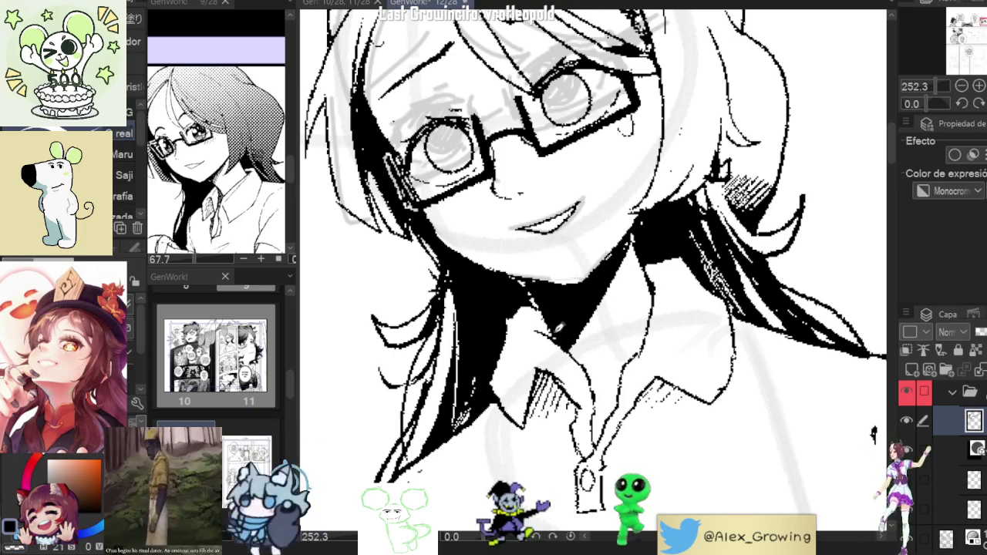
scroll(554, 394, down, 3)
scroll(555, 394, down, 2)
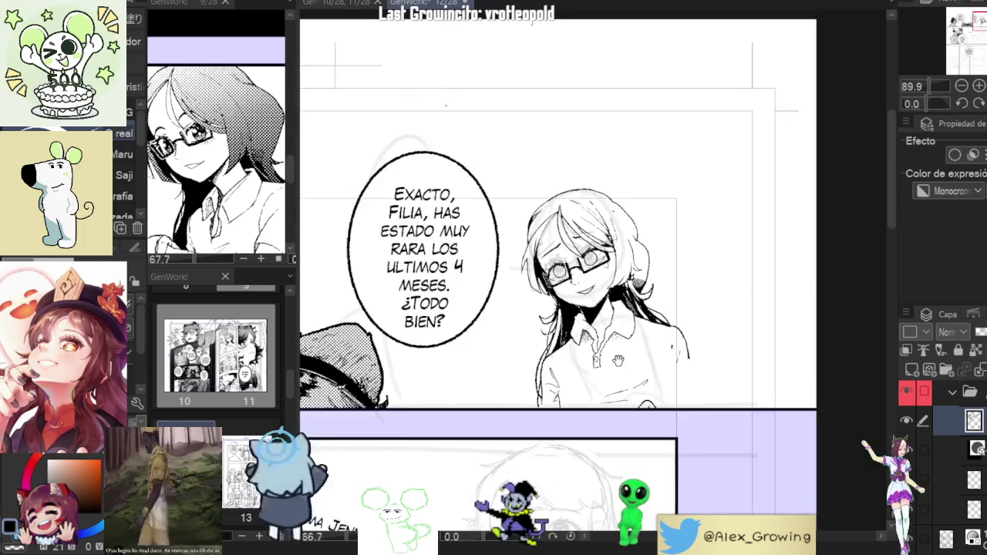
scroll(636, 323, up, 5)
scroll(636, 323, up, 3)
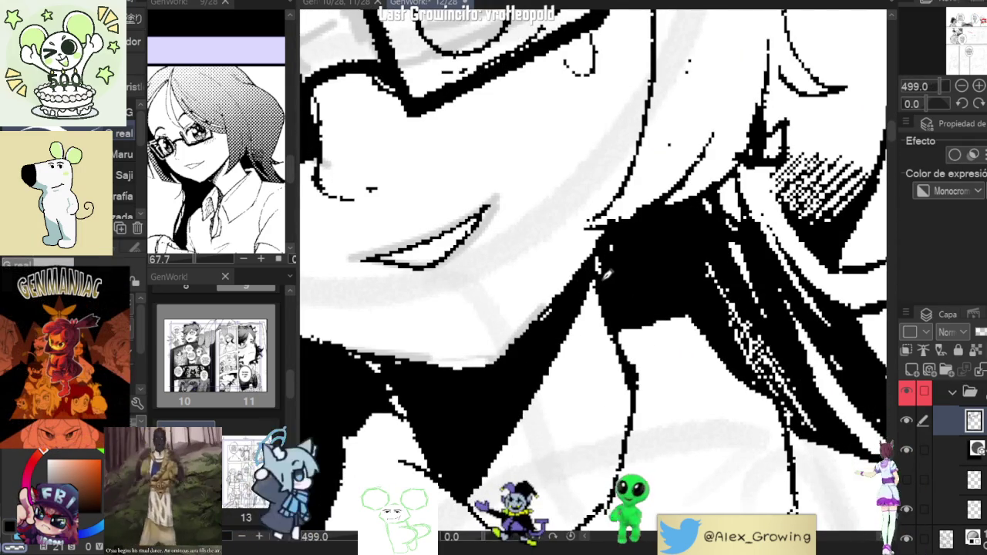
scroll(606, 274, down, 2)
scroll(606, 273, down, 2)
scroll(606, 273, down, 2)
scroll(606, 273, down, 1)
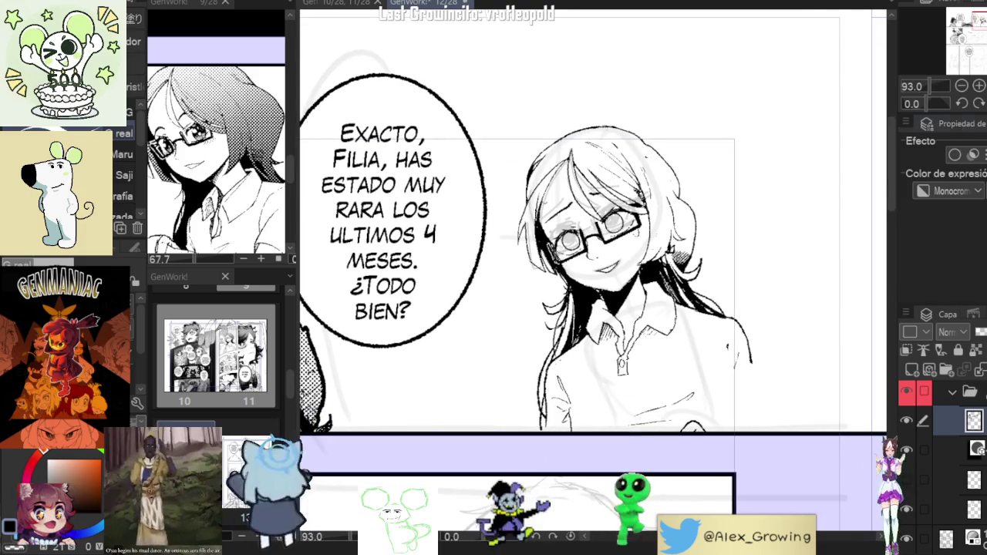
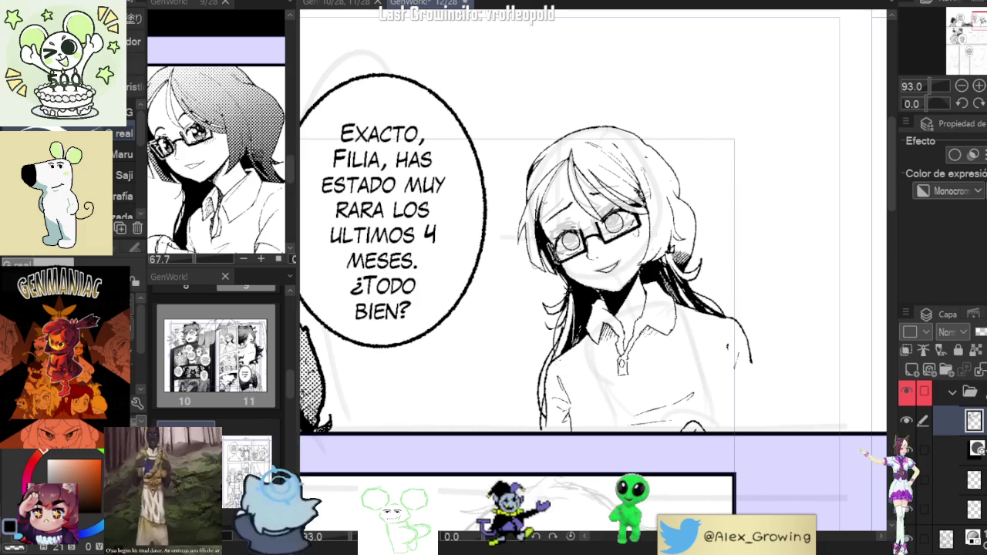
Close in on the face, reset rotation, and show the hair screentone layer
scroll(593, 266, up, 5)
key(asciicircum)
key(asciicircum)
key(asciicircum)
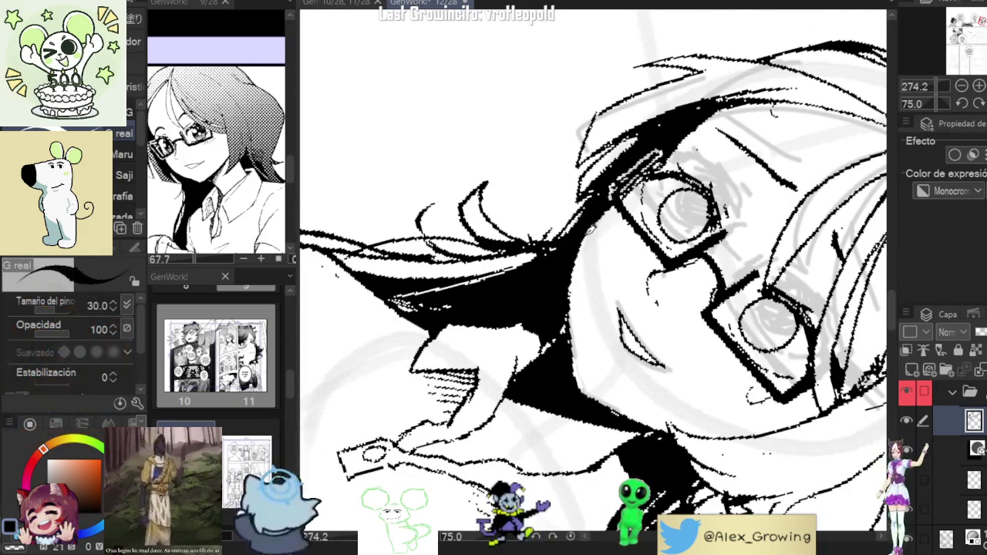
scroll(610, 227, down, 5)
scroll(611, 227, up, 2)
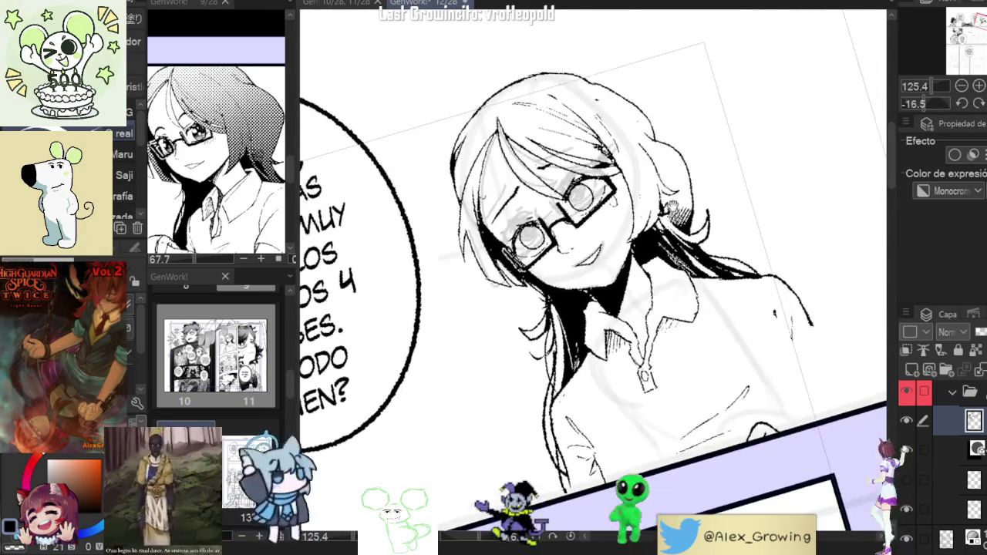
click(961, 102)
scroll(738, 219, down, 3)
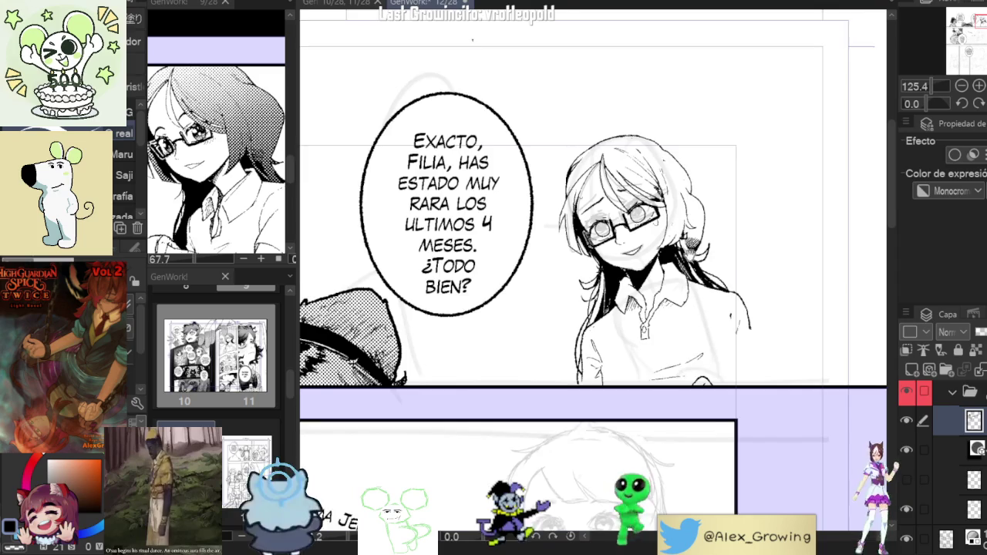
drag(729, 226, 699, 216)
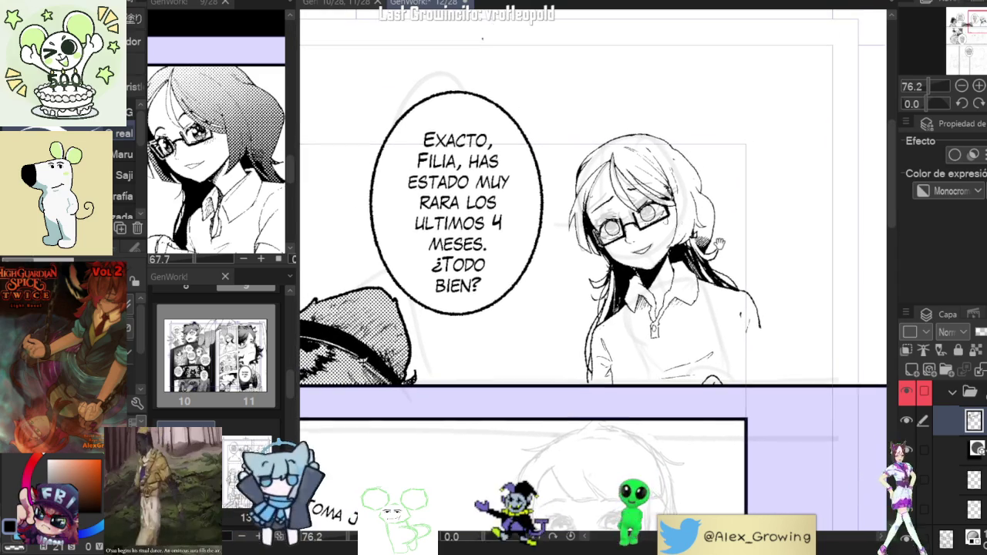
scroll(699, 216, up, 2)
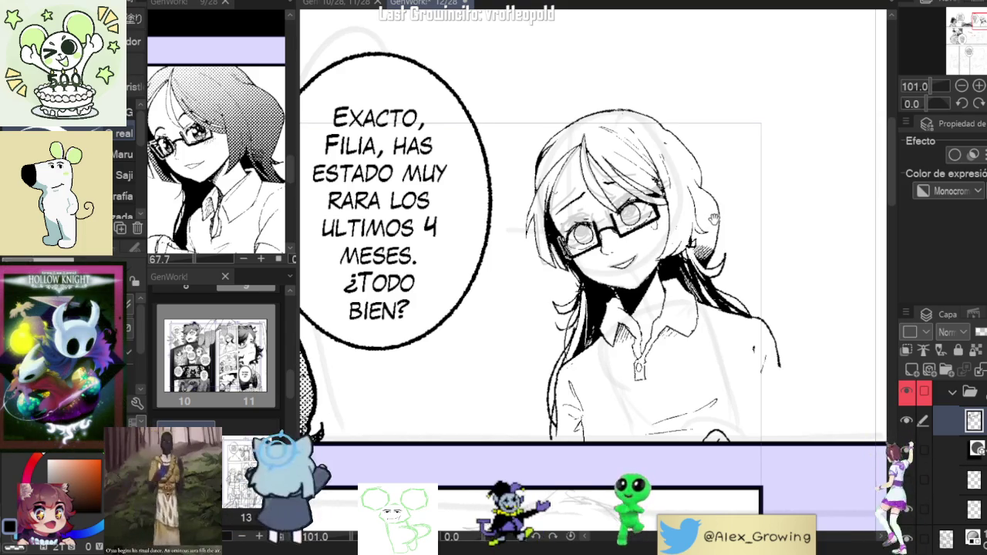
scroll(715, 220, up, 2)
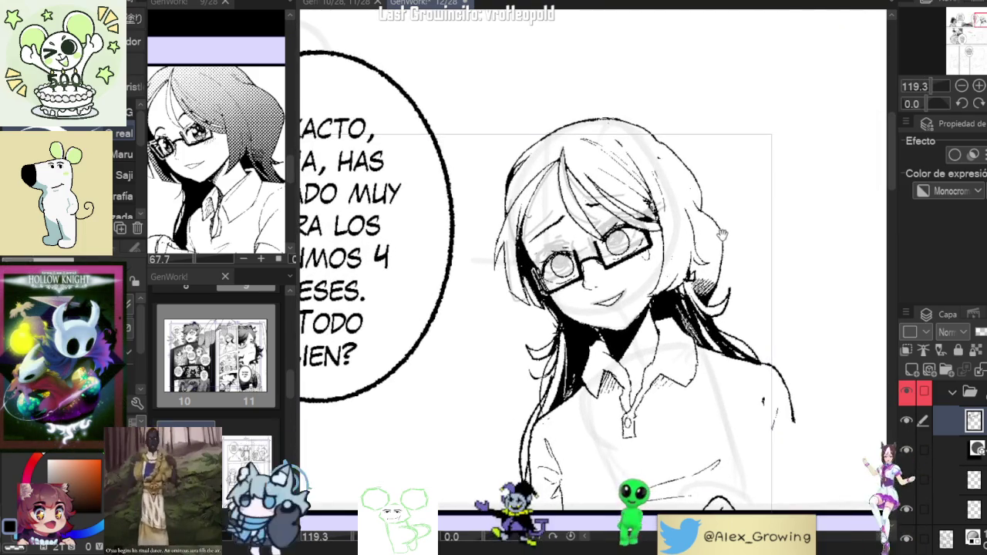
scroll(726, 250, down, 1)
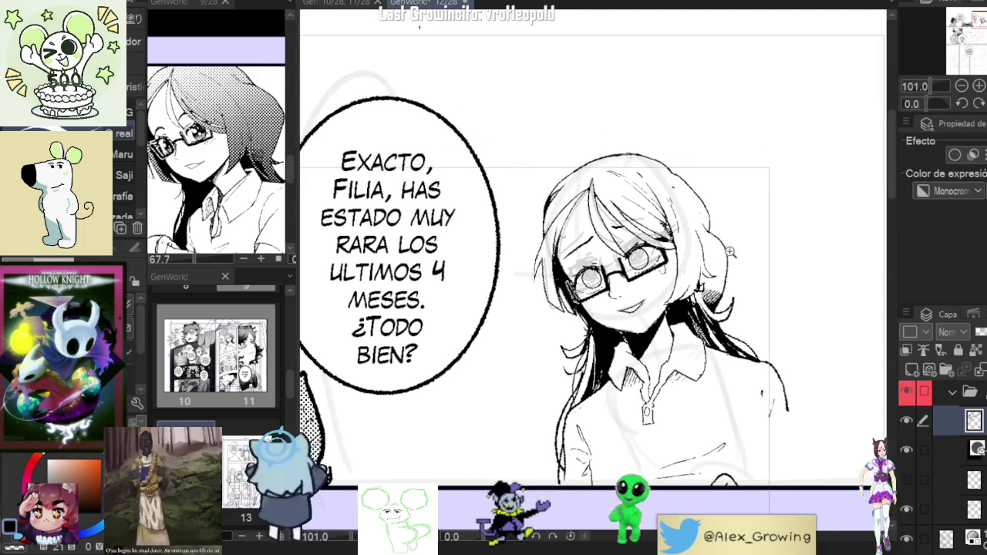
scroll(729, 252, down, 1)
click(907, 472)
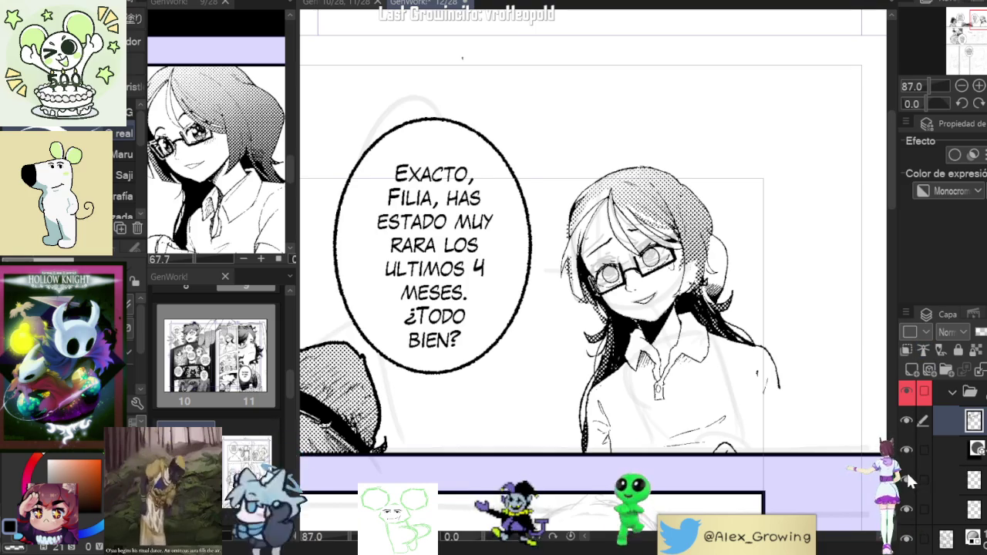
Select the hair screentone layer and toggle its visibility repeatedly to compare
click(914, 480)
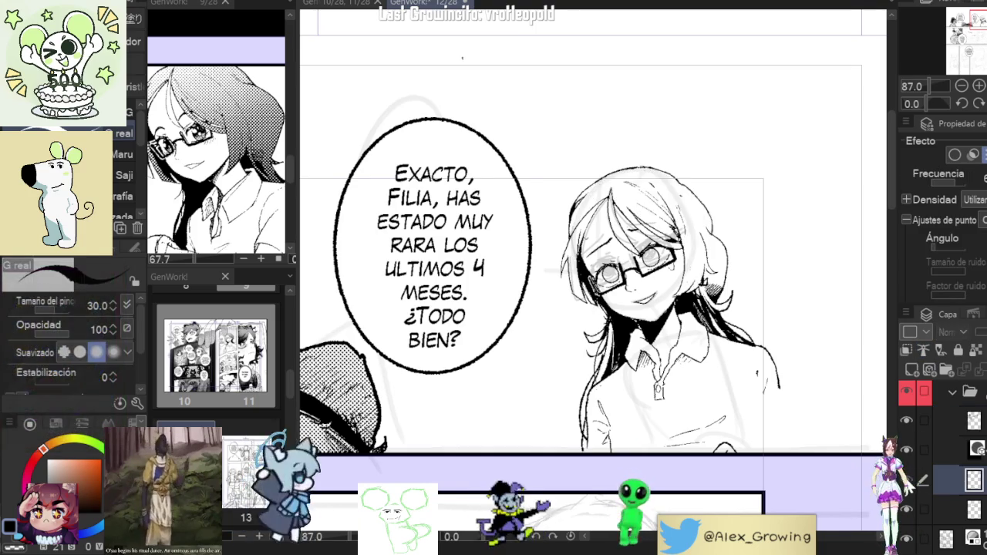
click(904, 476)
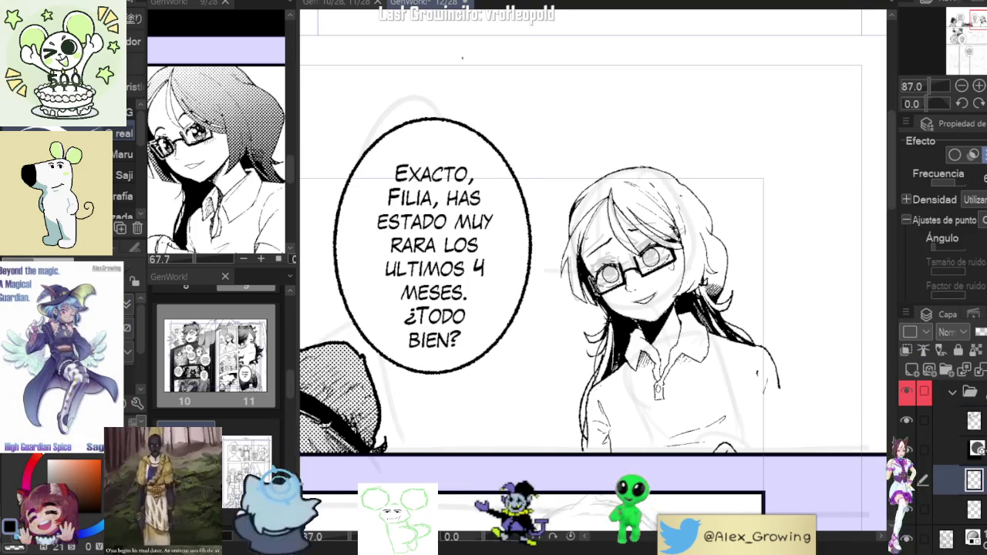
click(904, 476)
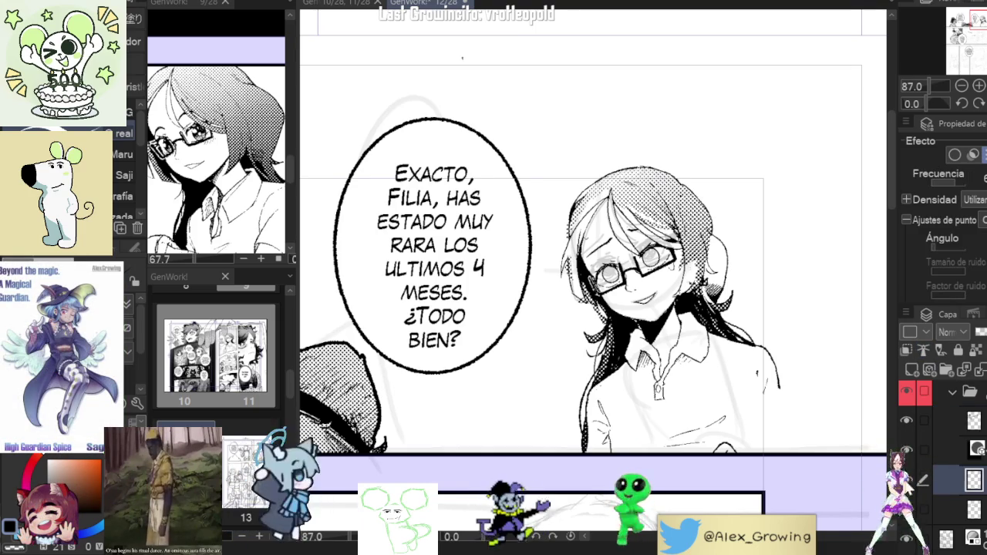
double_click(906, 478)
click(907, 478)
click(906, 478)
Zoom out to the full page, leave the hair tone hidden, and reframe the bubble and girl
key(ctrl+minus)
key(ctrl+minus)
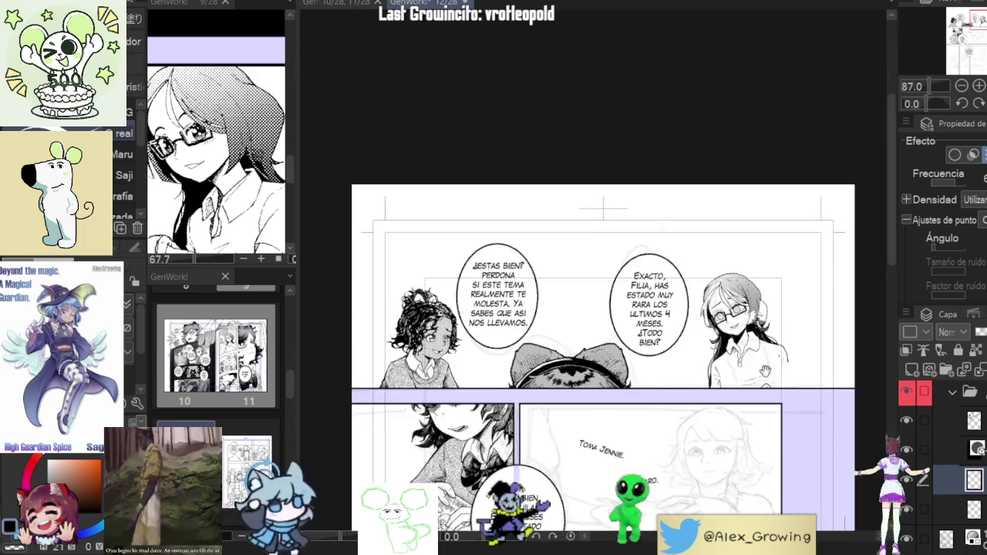
key(ctrl+minus)
click(906, 478)
click(906, 478)
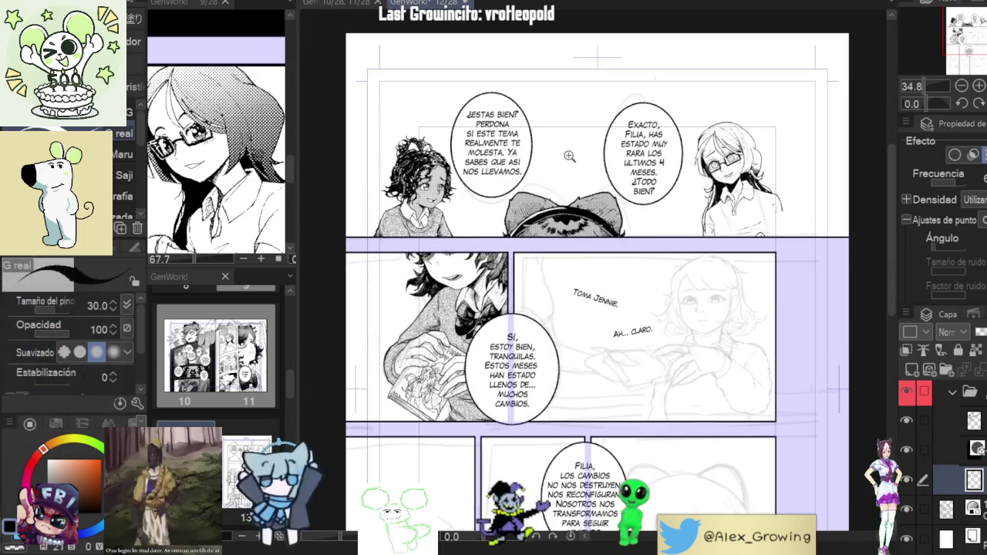
scroll(790, 152, up, 3)
drag(790, 152, 793, 185)
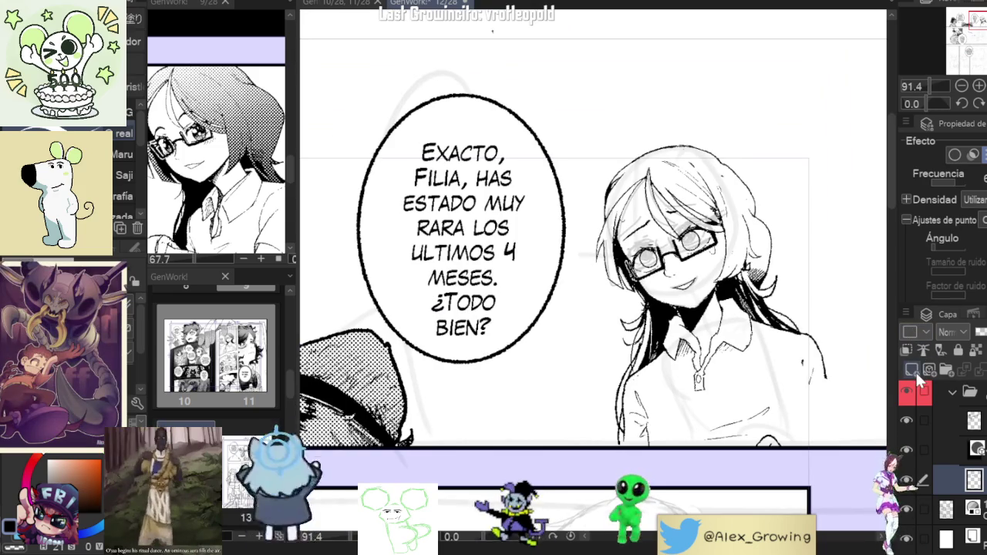
On the line art layer, ink short strokes on her hair and shirt; bring up page 9 for reference
scroll(841, 387, down, 3)
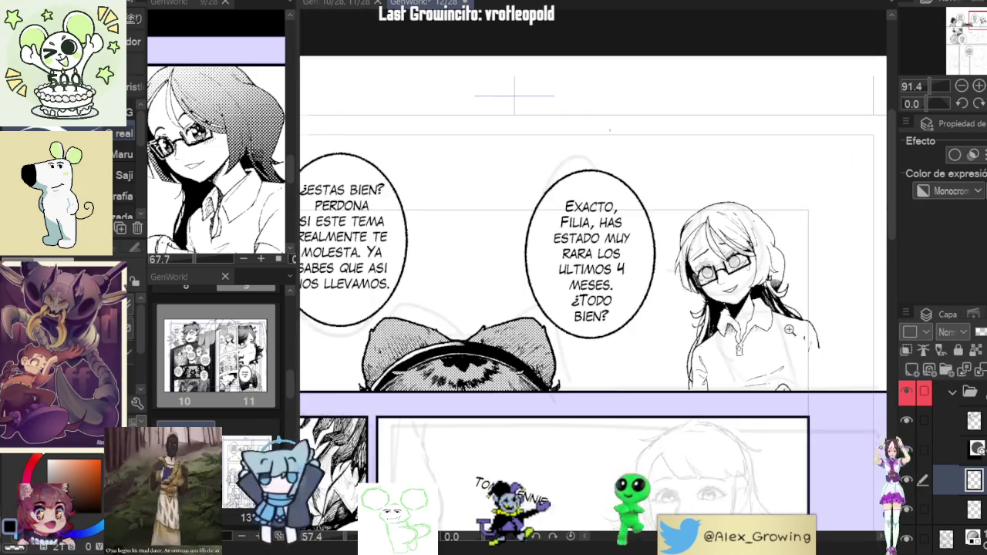
scroll(840, 388, up, 3)
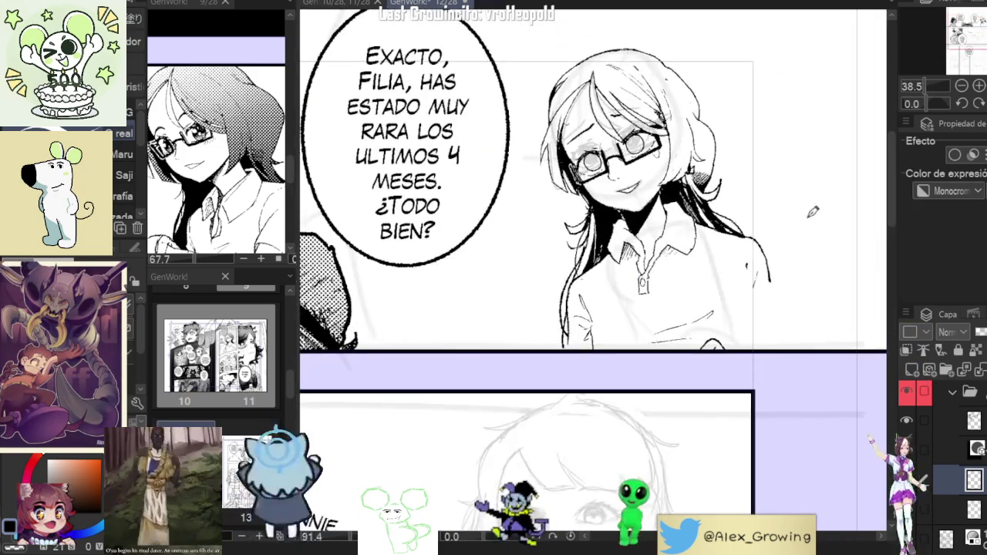
click(973, 420)
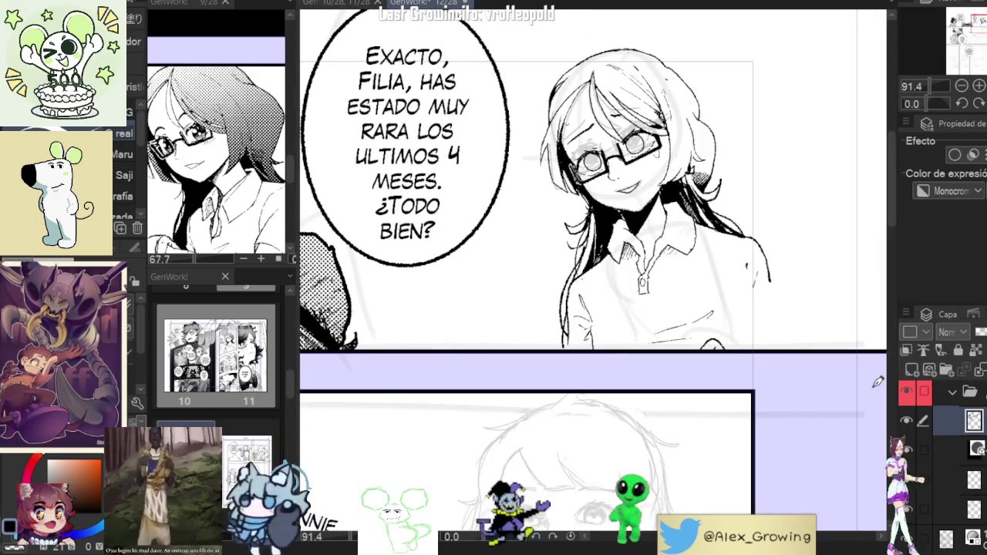
scroll(773, 279, up, 1)
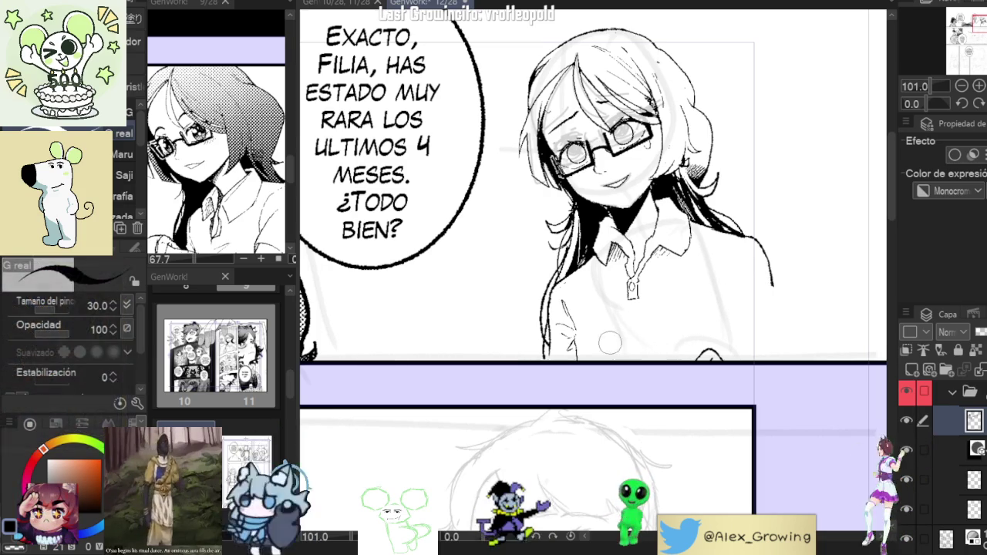
drag(586, 358, 572, 330)
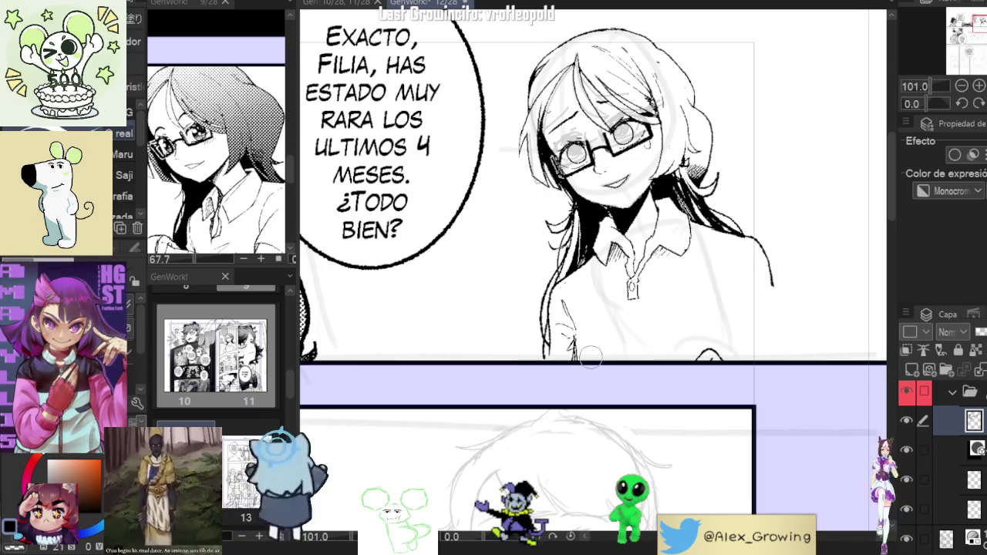
drag(574, 330, 583, 316)
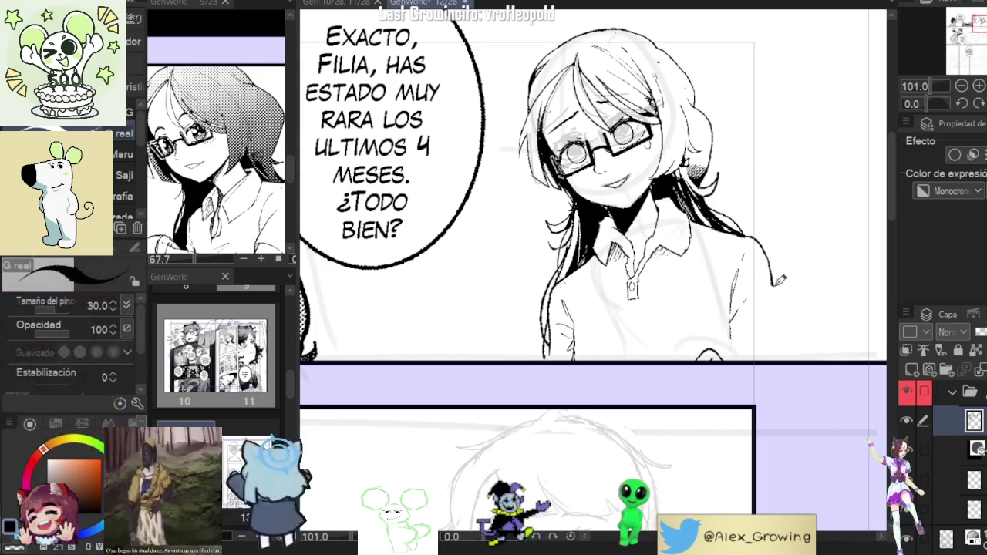
scroll(779, 268, down, 3)
scroll(771, 270, up, 1)
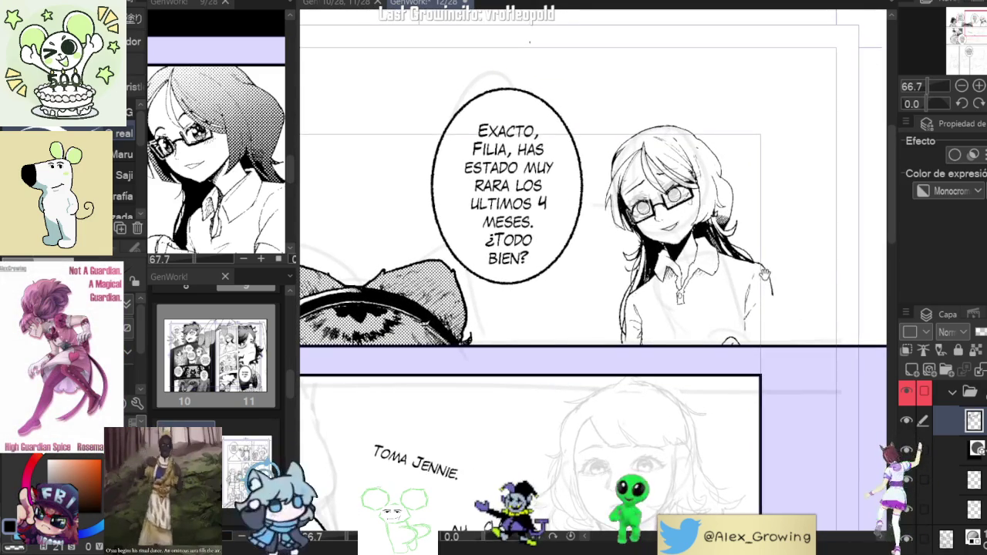
click(216, 154)
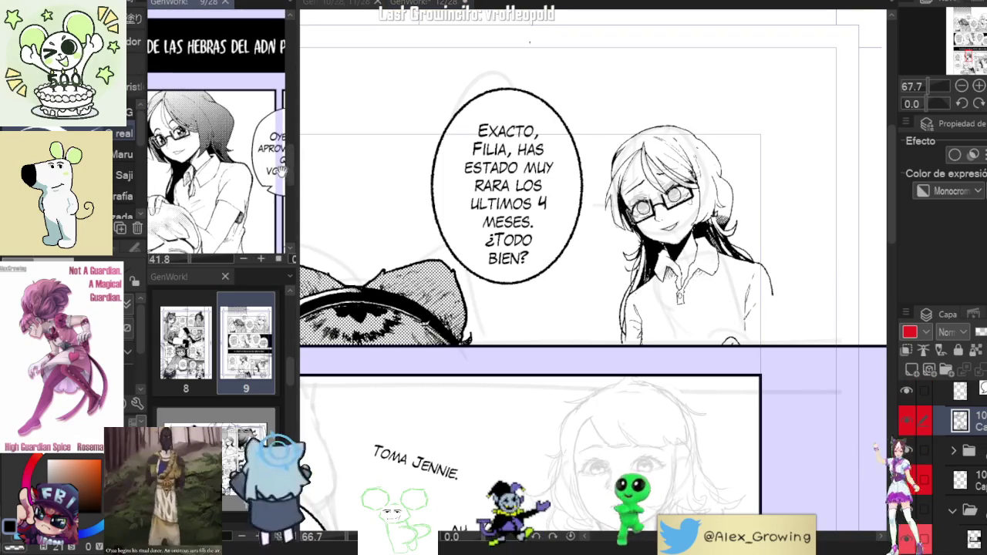
Ink short strokes on the girl's shirt and along its right and lower-right edges
scroll(781, 307, up, 2)
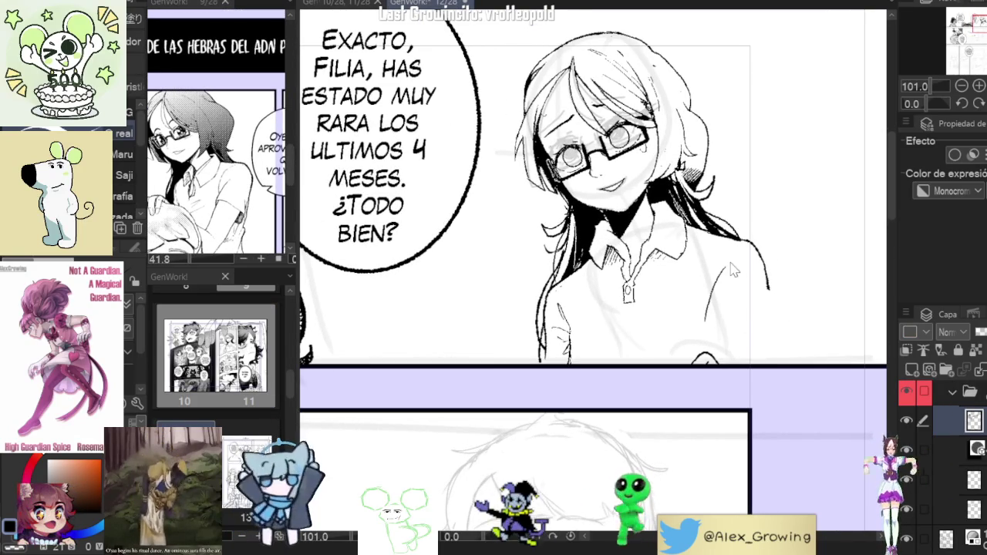
drag(720, 304, 708, 322)
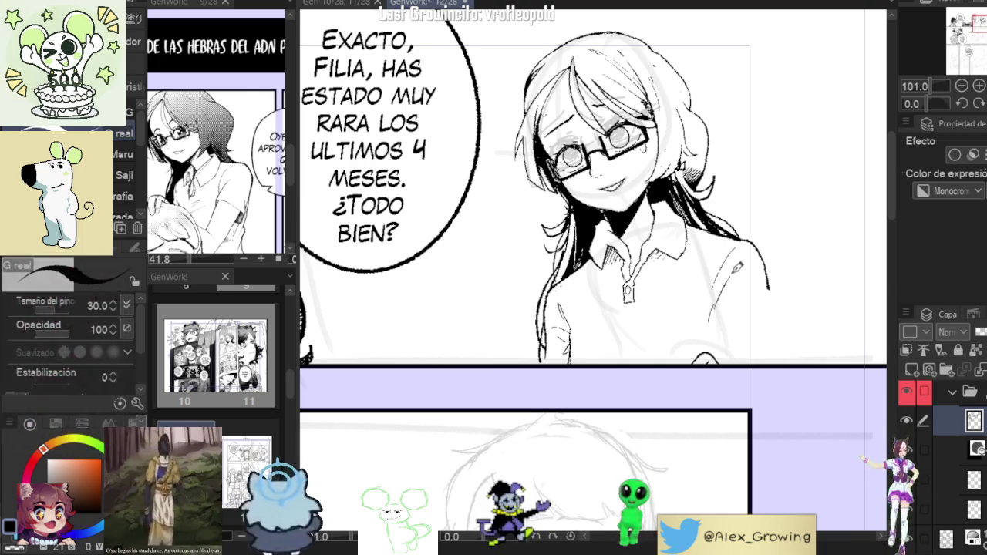
drag(771, 289, 771, 333)
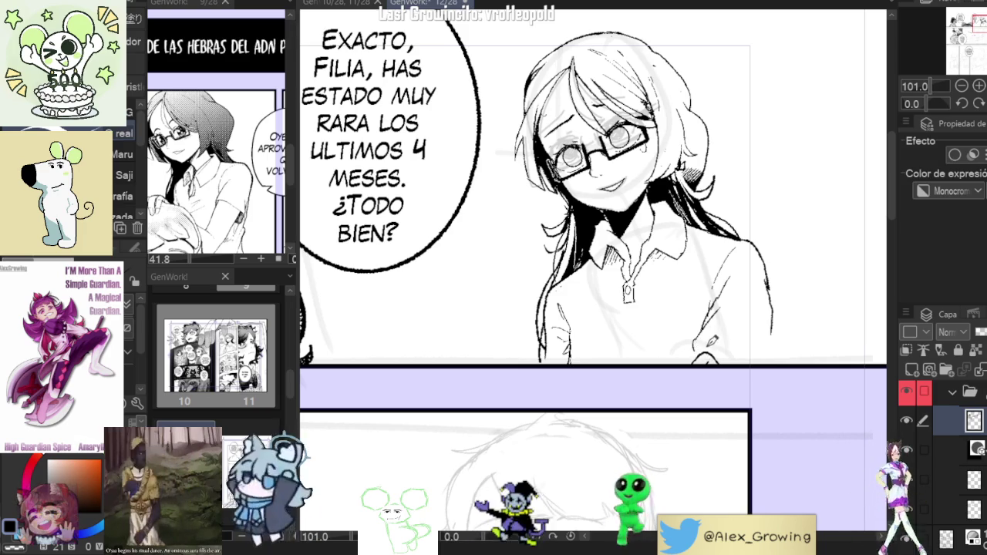
drag(698, 356, 764, 351)
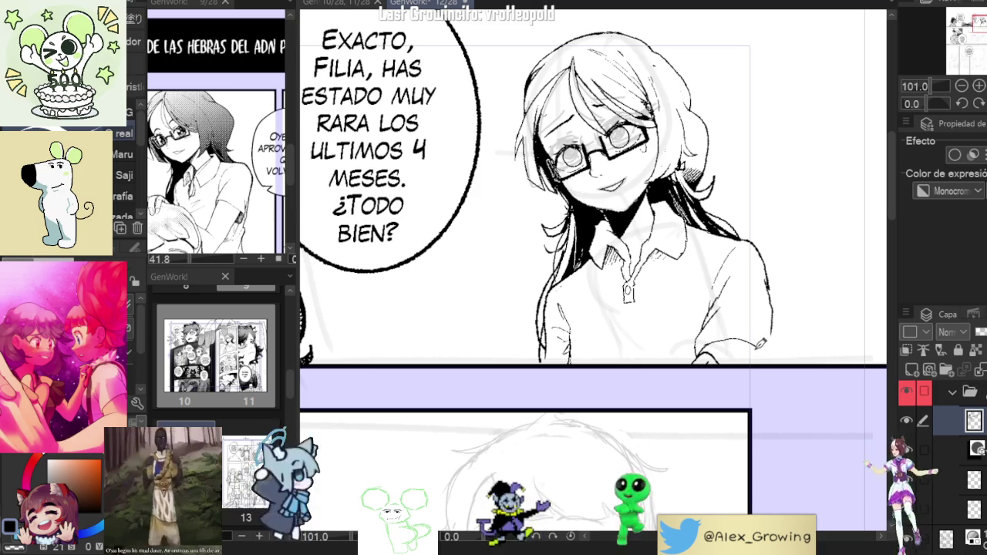
drag(770, 293, 756, 363)
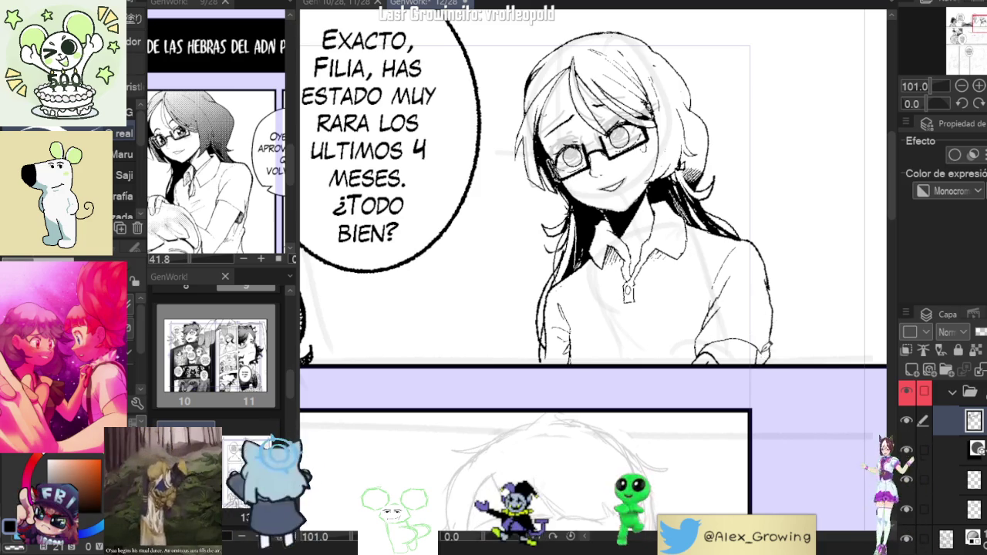
Ink the edge of her right sleeve, then recentre on the girl and the Exacto bubble
scroll(710, 331, up, 3)
drag(717, 302, 697, 347)
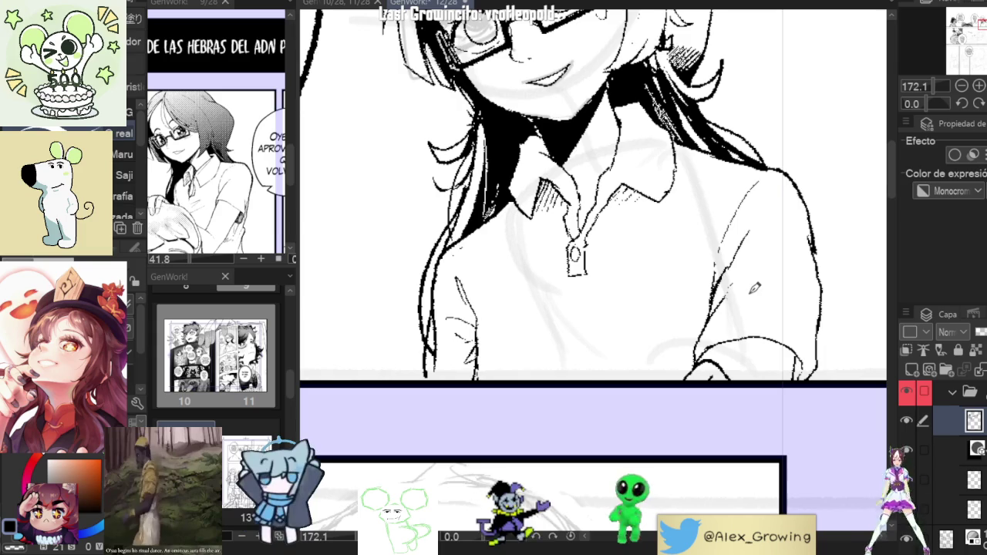
scroll(740, 284, down, 3)
scroll(784, 262, up, 2)
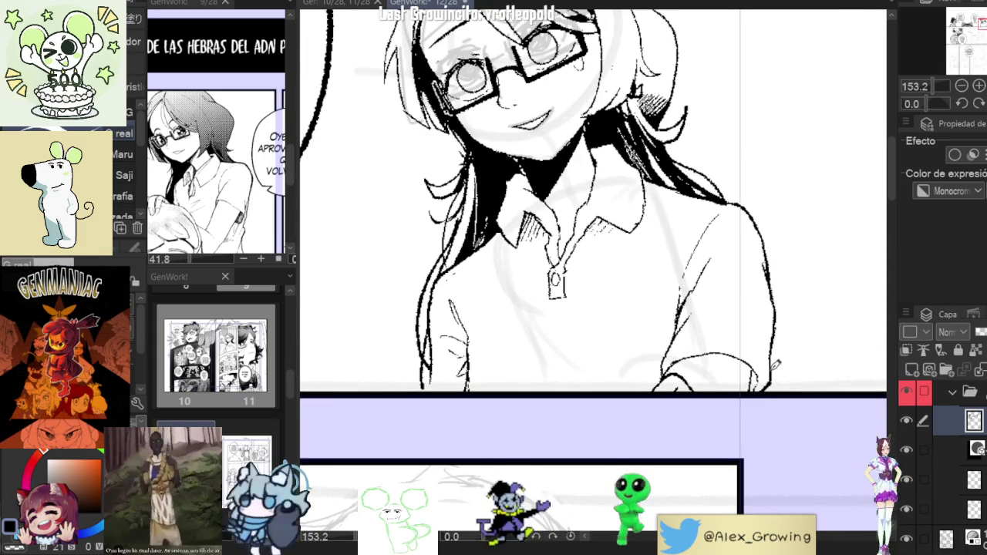
scroll(791, 330, down, 3)
scroll(790, 329, up, 4)
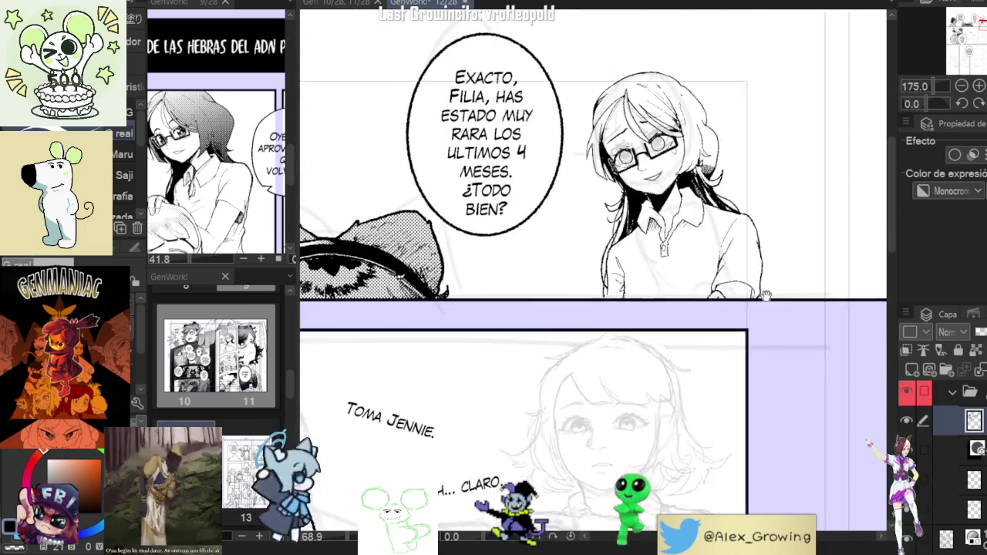
scroll(771, 342, down, 4)
drag(771, 342, 703, 295)
scroll(703, 295, up, 2)
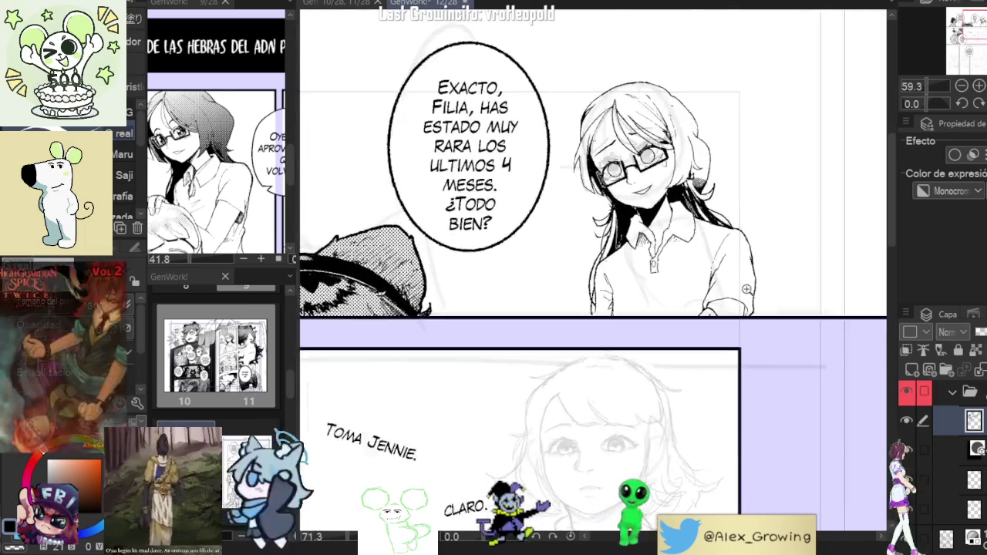
scroll(703, 295, up, 5)
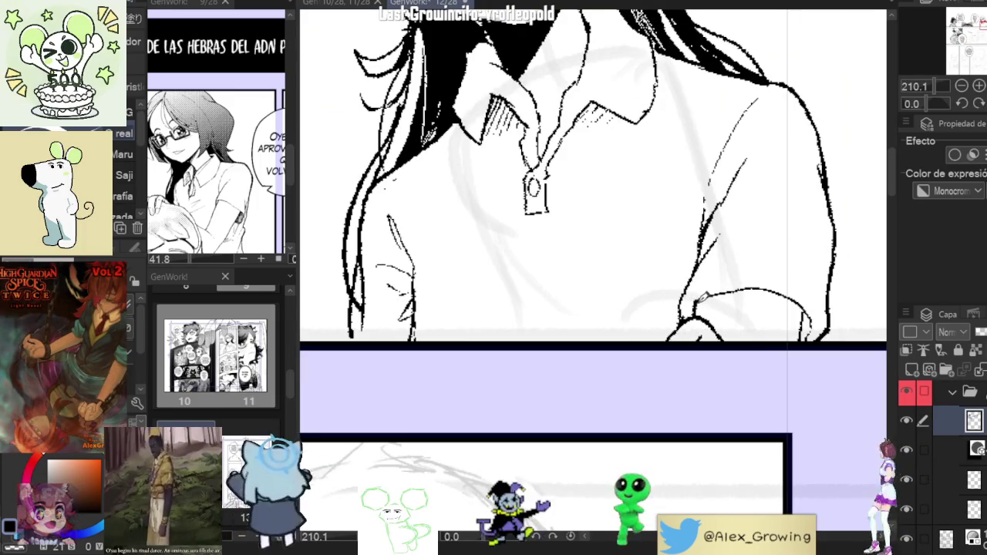
scroll(771, 271, down, 7)
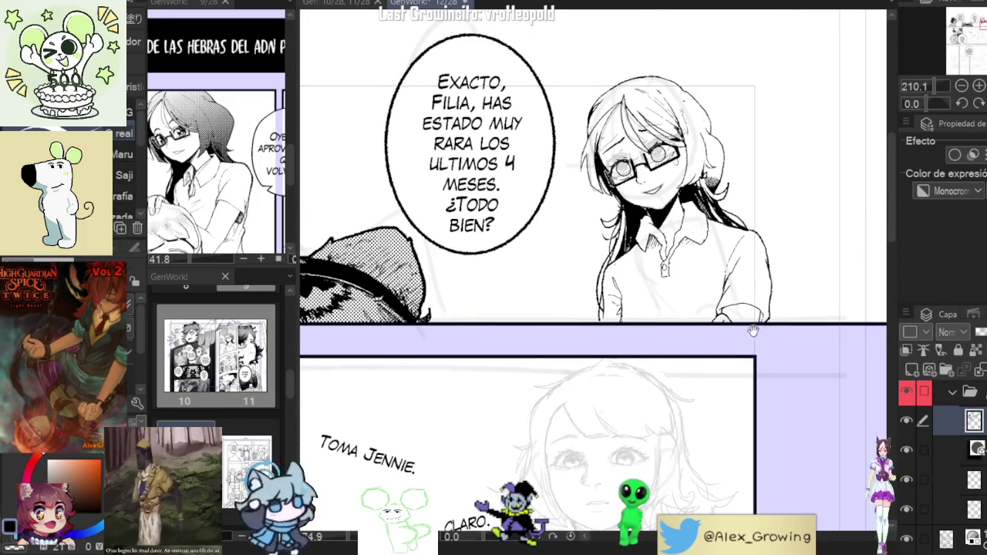
scroll(735, 287, up, 2)
scroll(752, 257, down, 2)
scroll(754, 266, down, 1)
scroll(756, 285, down, 1)
scroll(757, 278, down, 1)
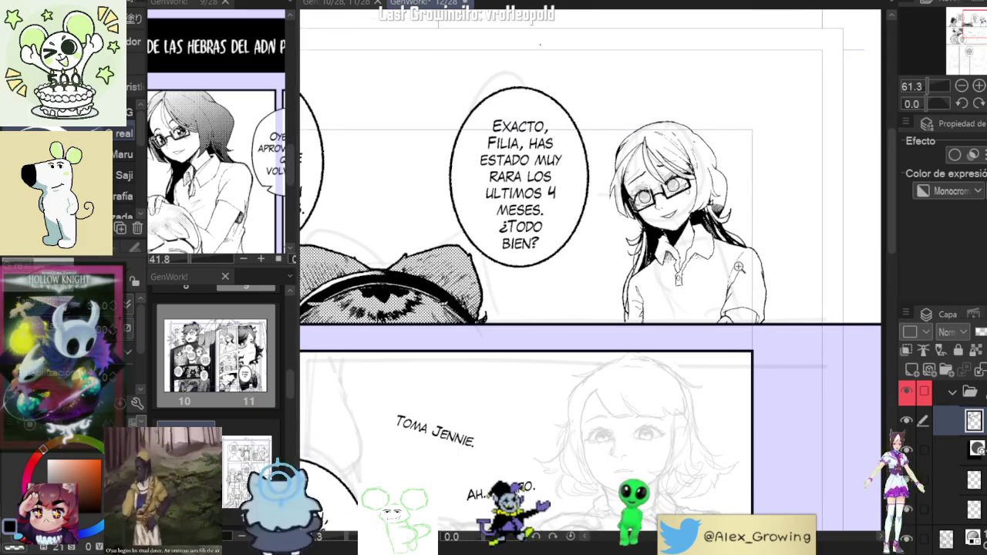
scroll(738, 267, up, 2)
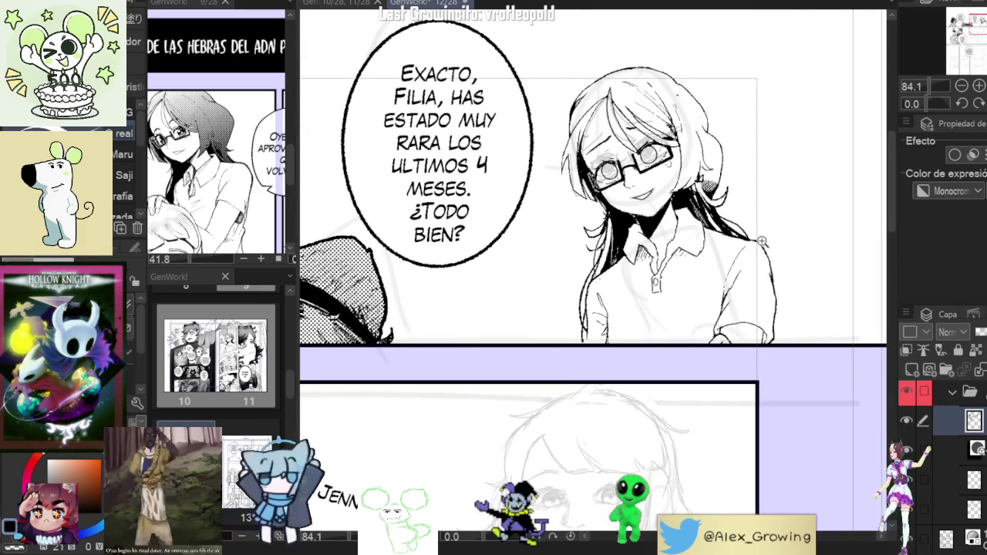
Ink short strokes near the hair ends and lasso-select the arm lines
click(671, 266)
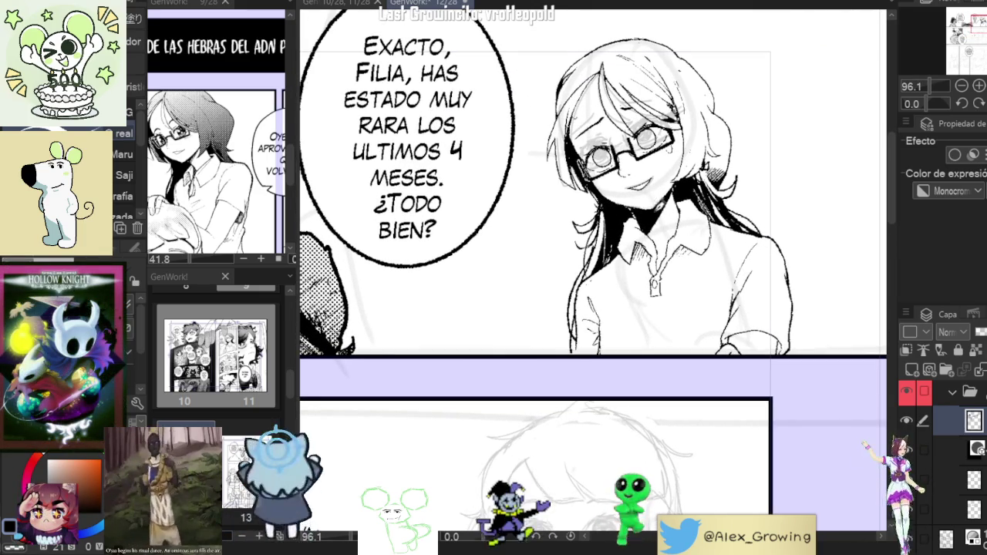
scroll(597, 351, up, 4)
drag(594, 333, 609, 353)
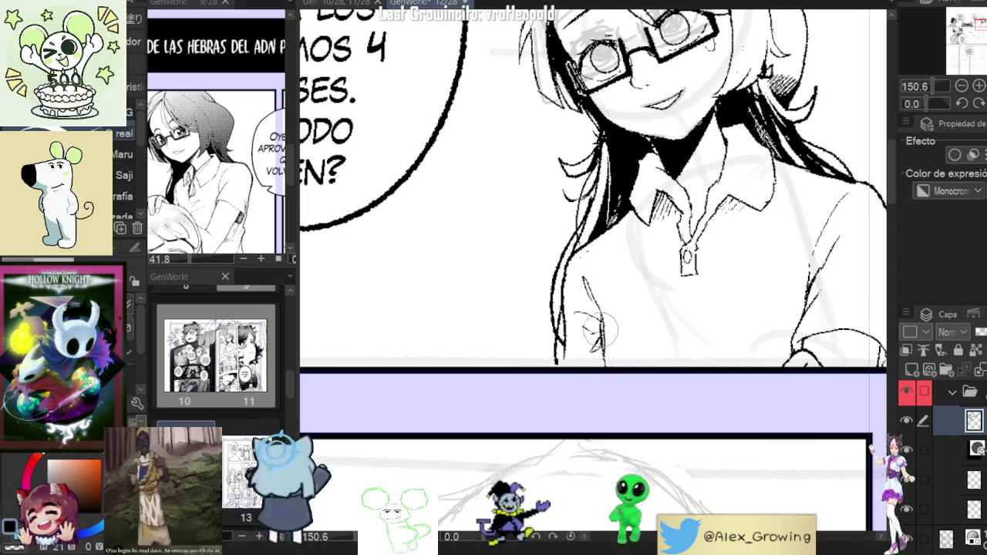
scroll(606, 340, down, 5)
scroll(709, 276, up, 2)
scroll(640, 293, up, 2)
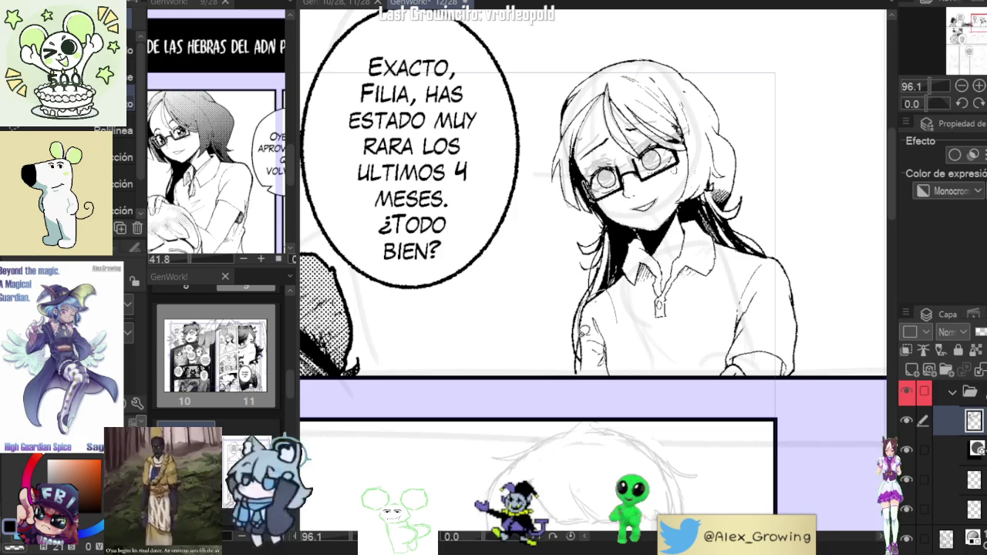
drag(584, 325, 580, 369)
scroll(580, 368, up, 3)
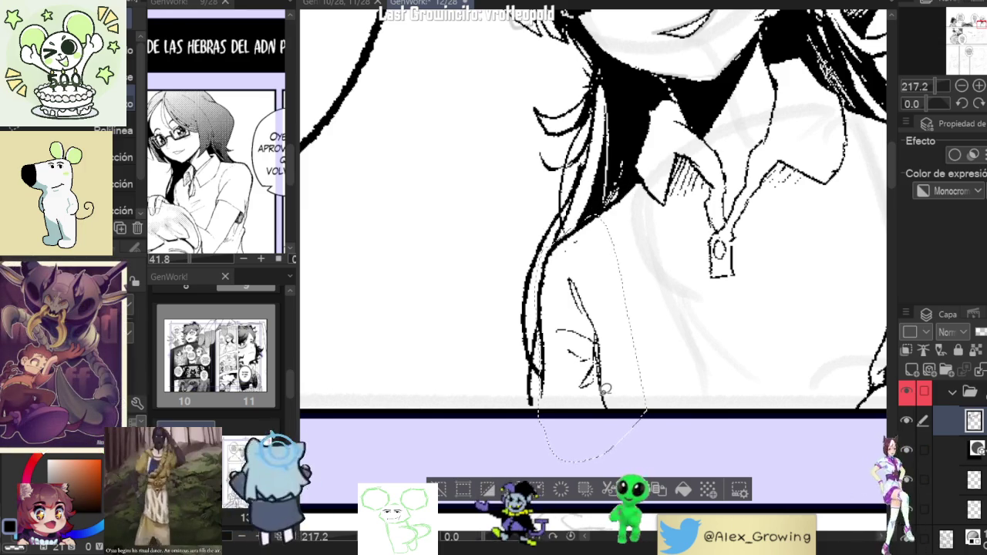
Scale down and shift the selected arm lines with Ctrl+T, then confirm with Aceptar
key(ctrl+t)
drag(661, 412, 653, 453)
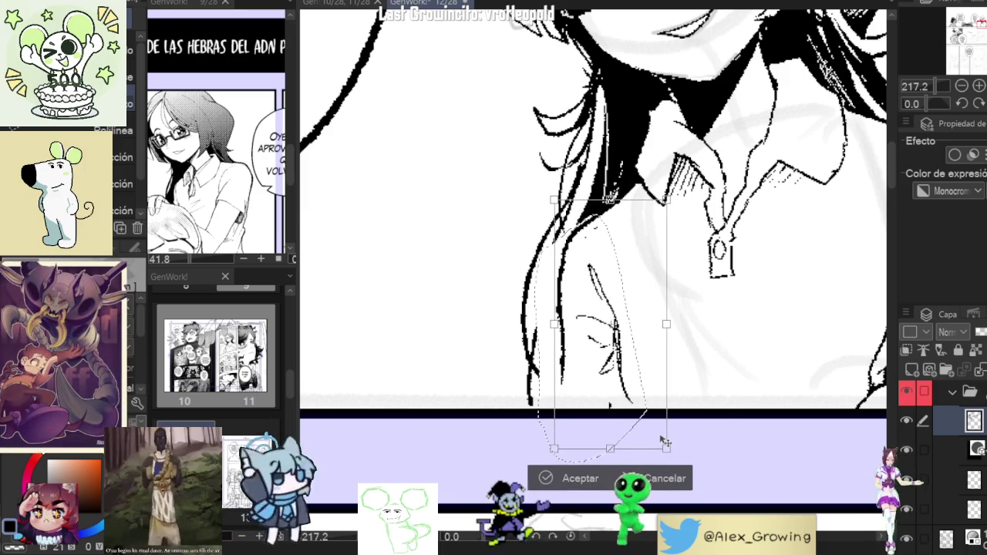
click(548, 478)
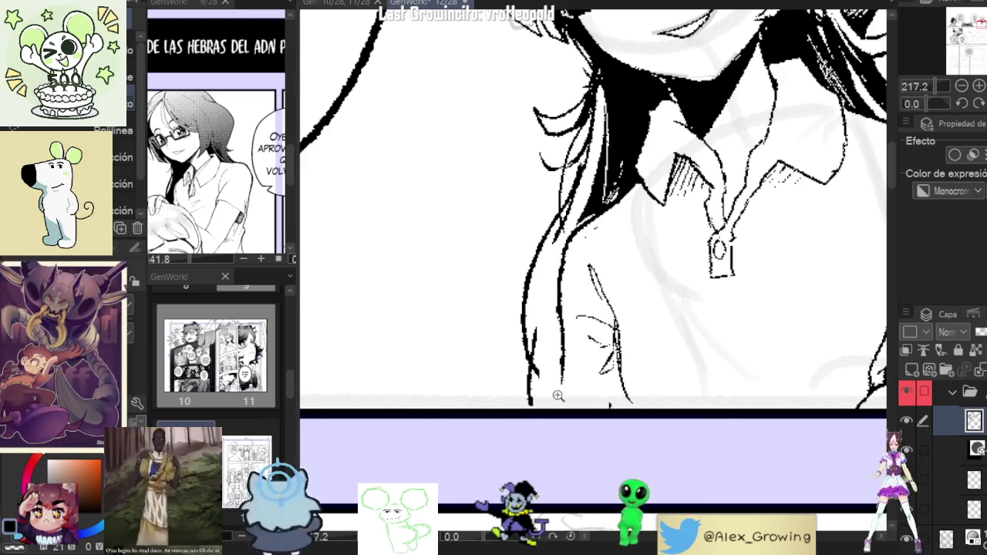
scroll(554, 382, down, 3)
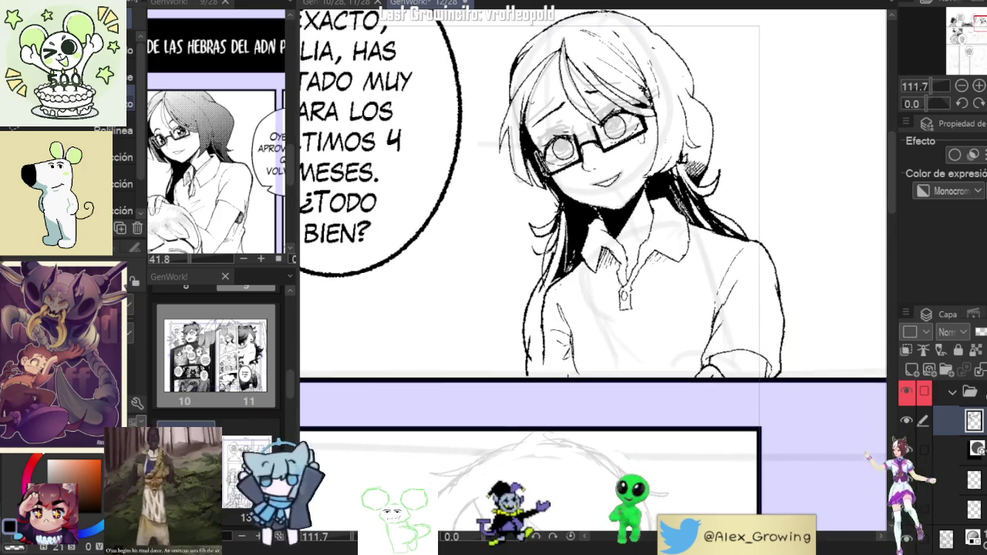
Switch to the Calligraphy Pencil and ink a stroke along the hair
key(p)
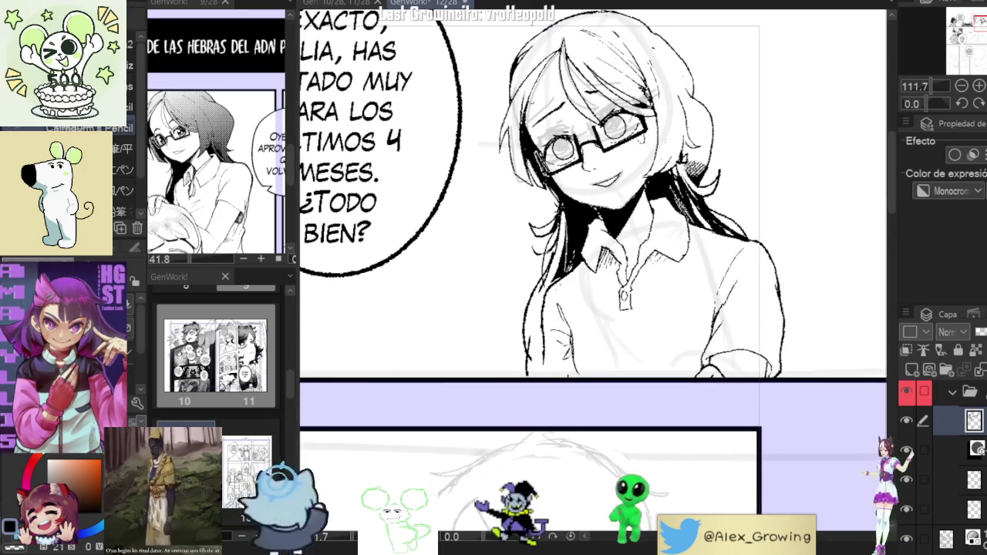
scroll(575, 258, up, 2)
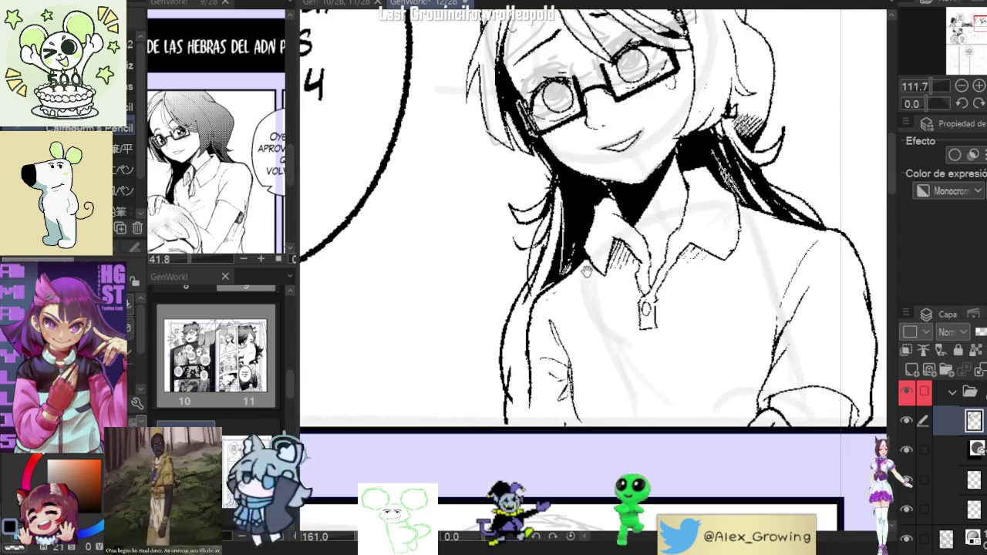
drag(540, 291, 536, 363)
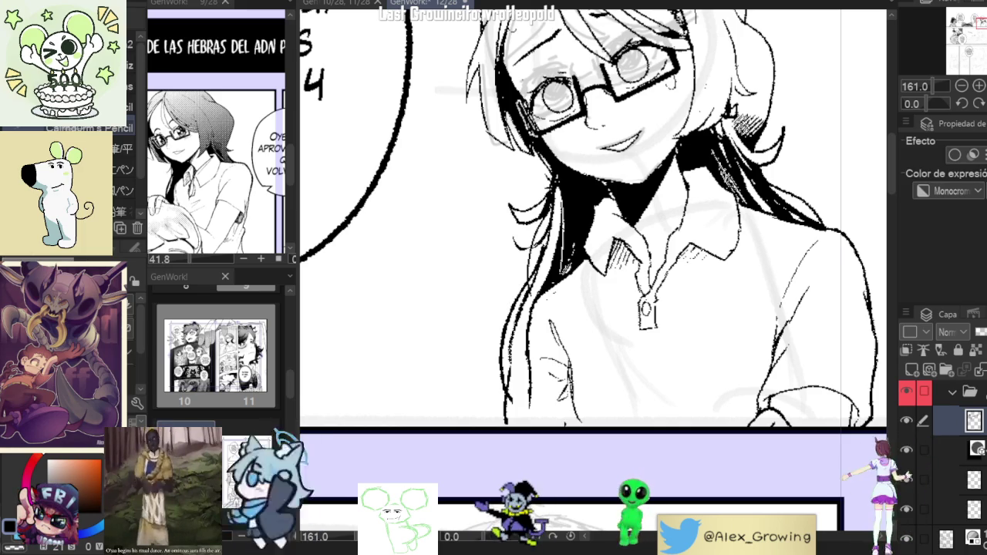
With the pen, draw a fold line down the shirt front, undoing the V-shaped stroke
scroll(541, 370, up, 2)
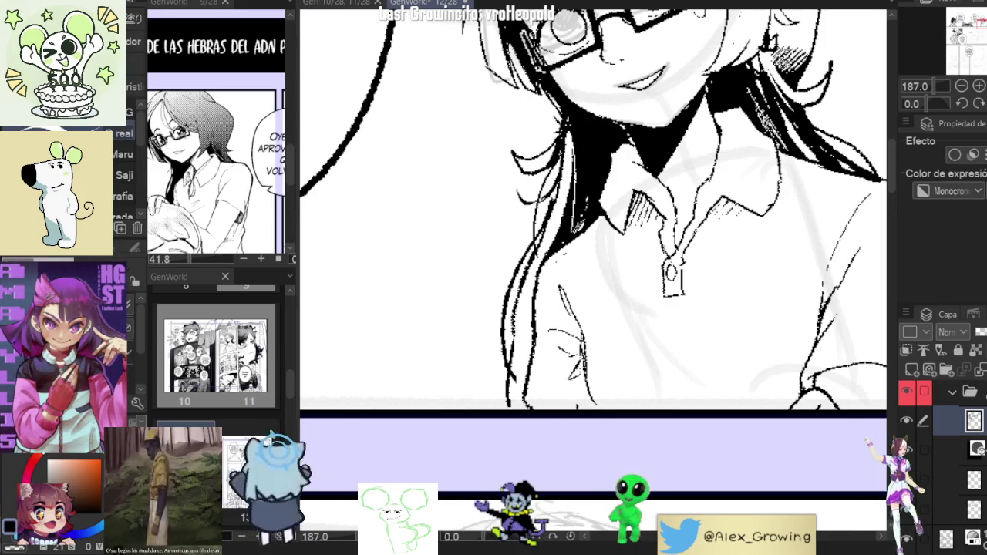
key(p)
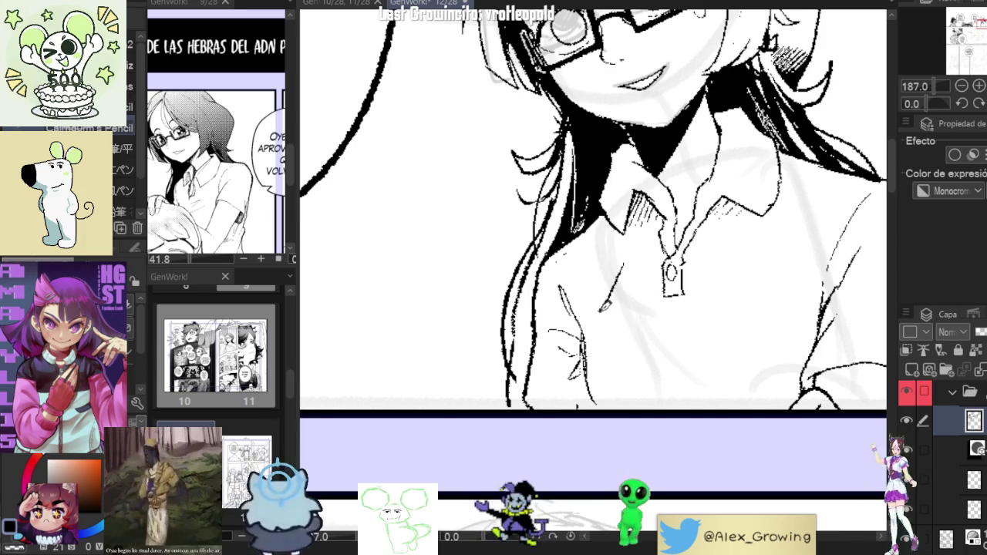
drag(628, 266, 626, 356)
drag(625, 322, 714, 323)
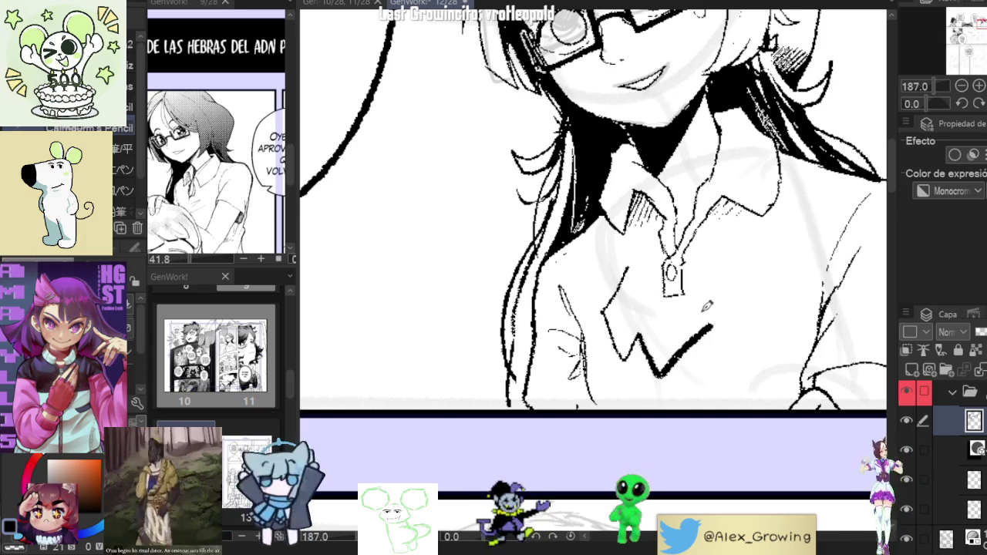
scroll(702, 309, down, 3)
key(ctrl+z)
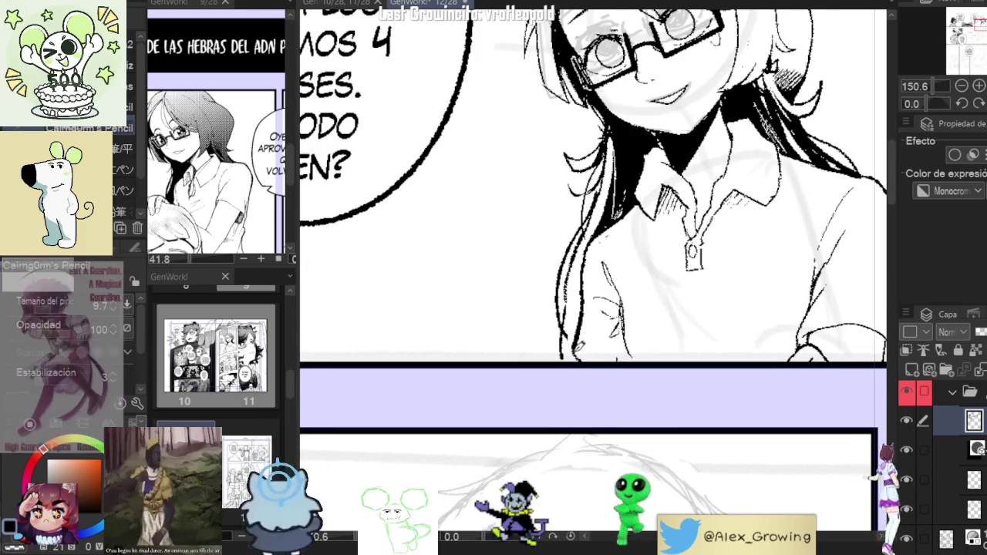
Zoom and tilt the view onto the collar and ink a line along it
scroll(656, 347, down, 2)
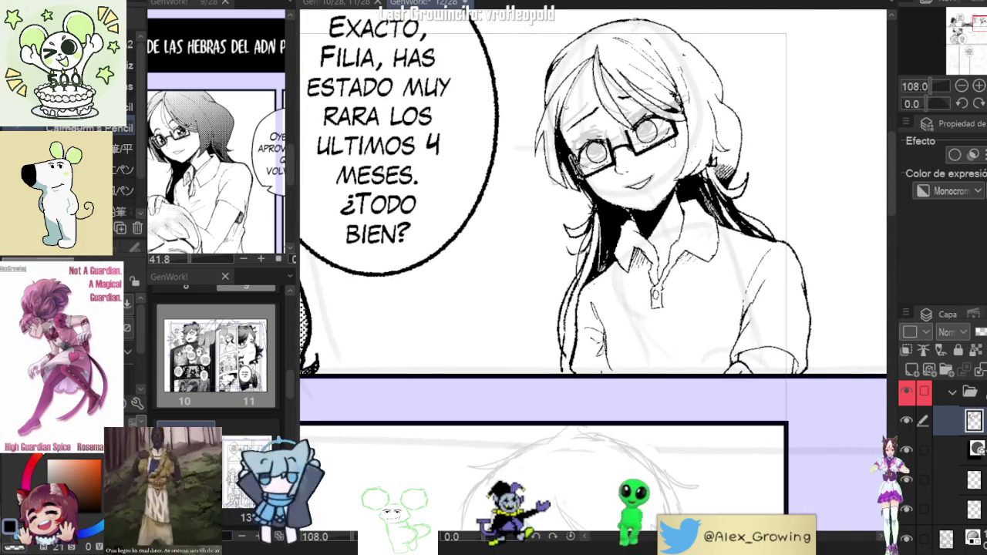
scroll(590, 355, up, 3)
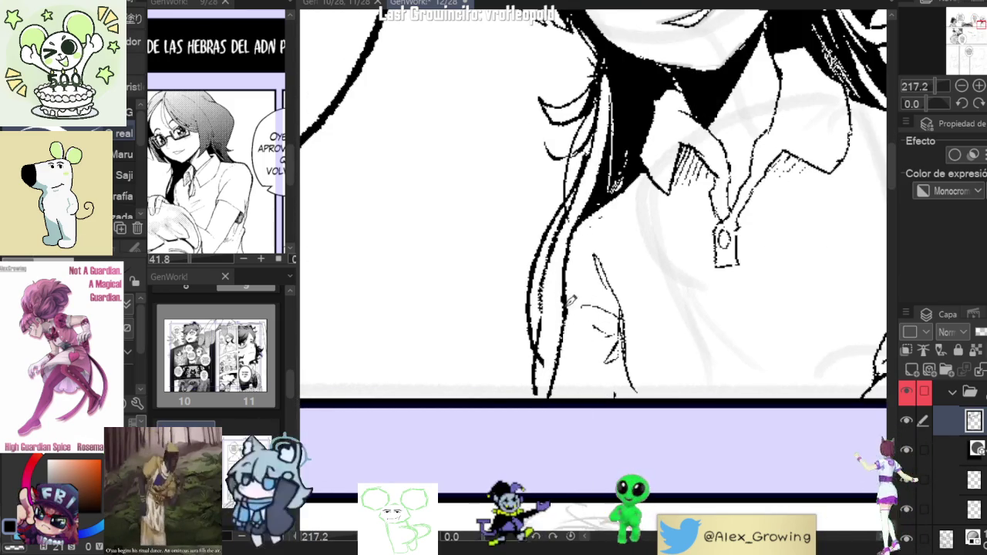
scroll(574, 320, down, 5)
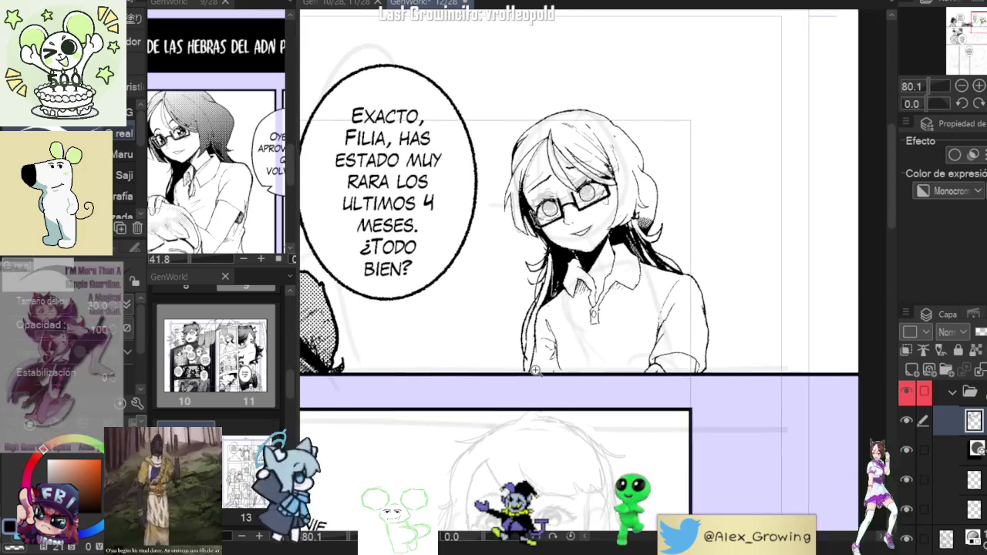
scroll(532, 373, up, 2)
scroll(532, 372, up, 3)
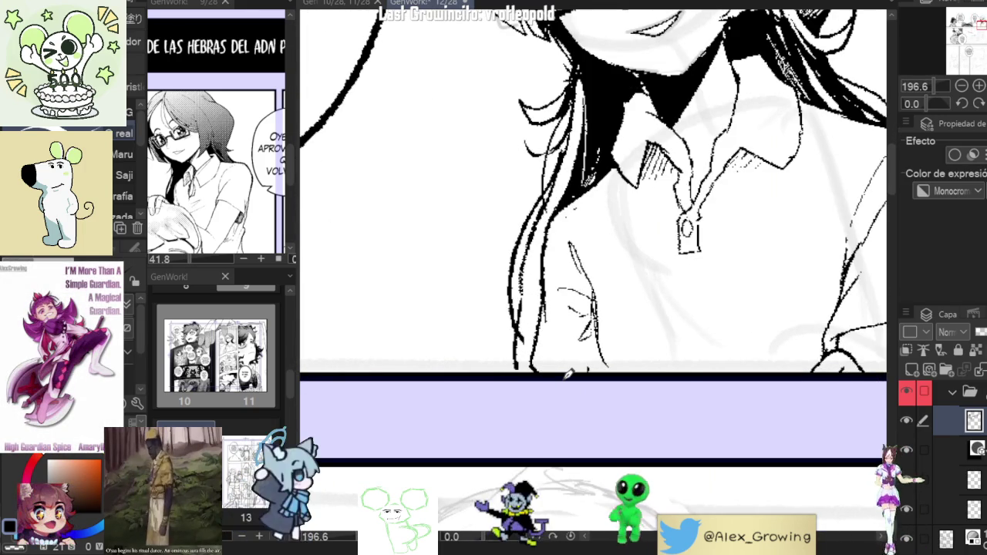
mouse_move(563, 379)
mouse_down()
mouse_move(528, 362)
mouse_move(572, 351)
mouse_up()
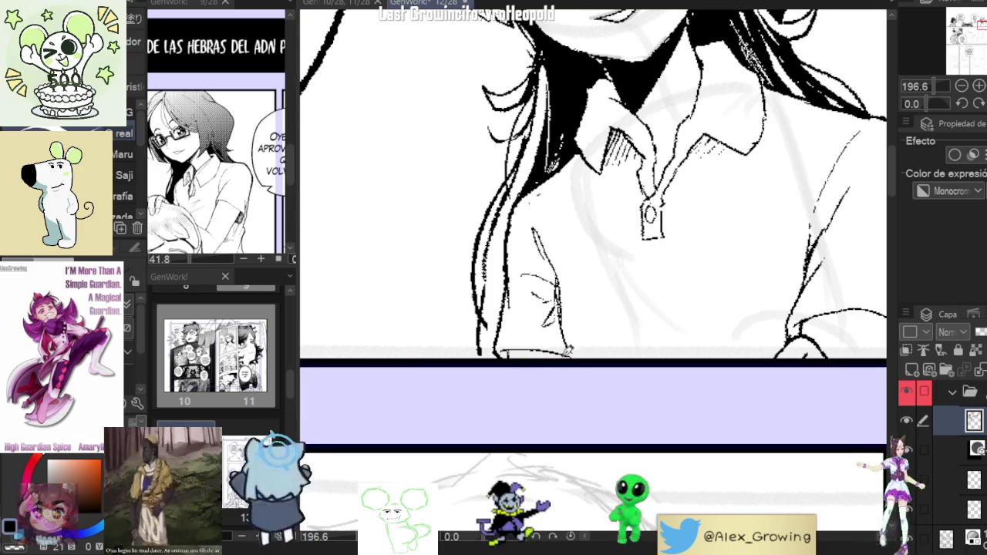
scroll(571, 370, down, 3)
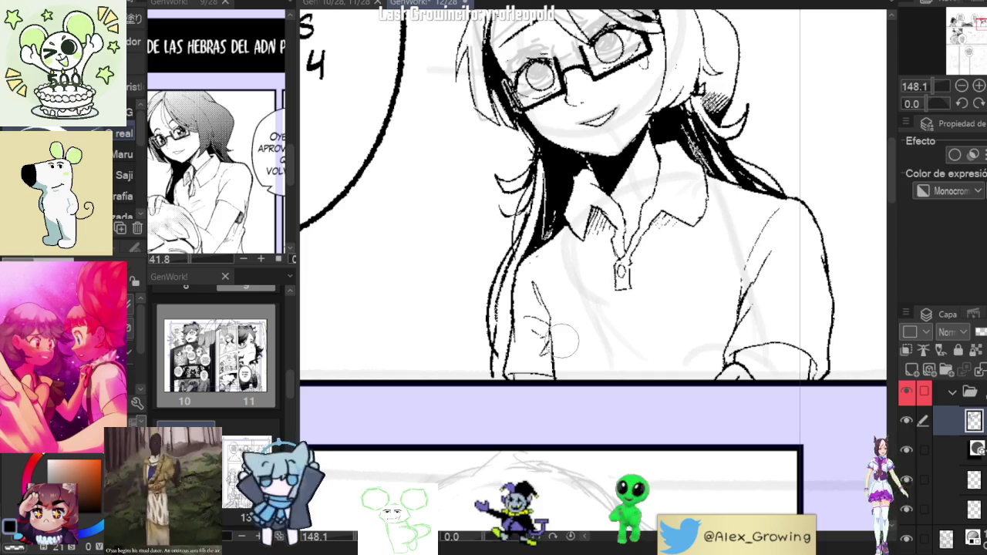
scroll(563, 340, down, 2)
scroll(537, 347, up, 3)
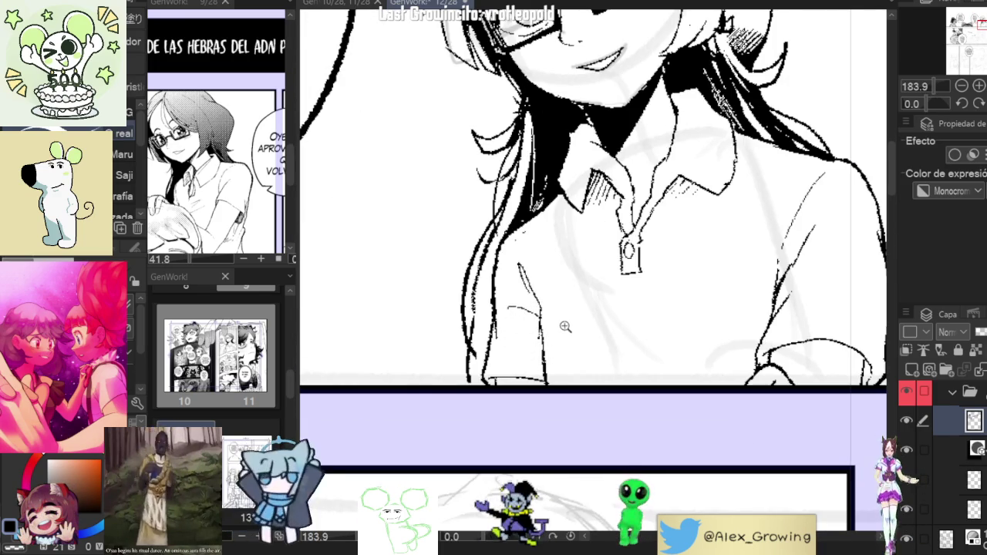
scroll(565, 327, down, 2)
scroll(532, 370, up, 2)
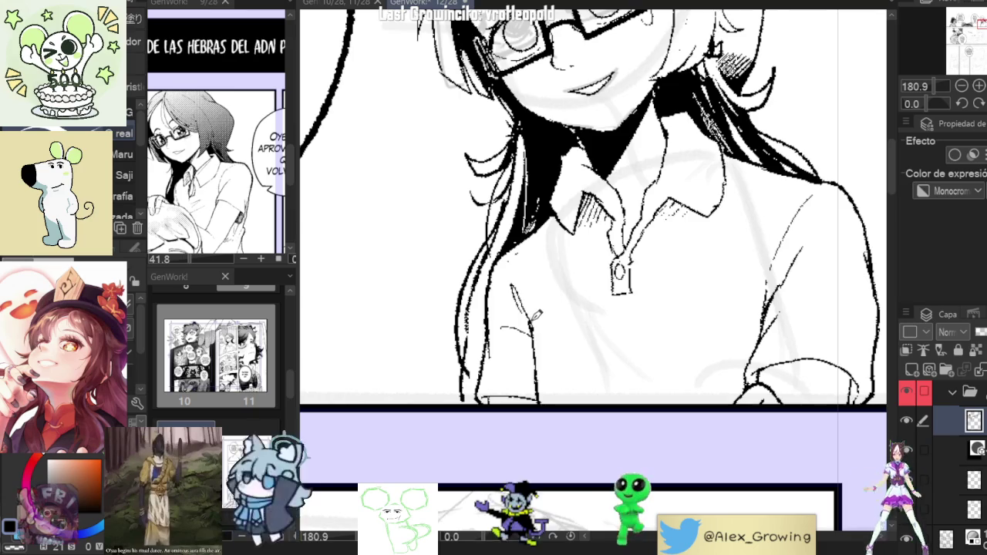
scroll(536, 314, down, 3)
scroll(698, 347, down, 1)
scroll(709, 324, down, 1)
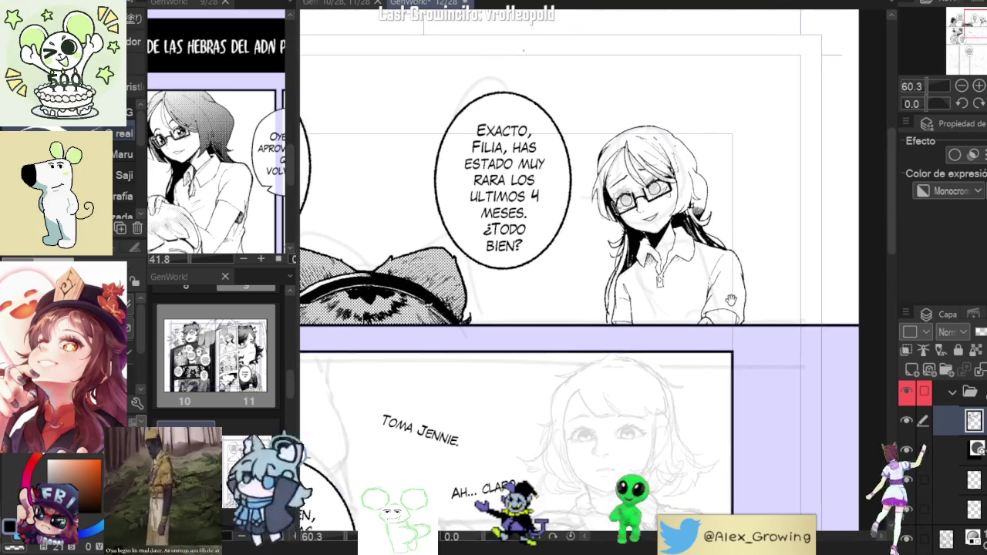
scroll(655, 277, up, 1)
scroll(656, 278, up, 1)
scroll(655, 278, up, 1)
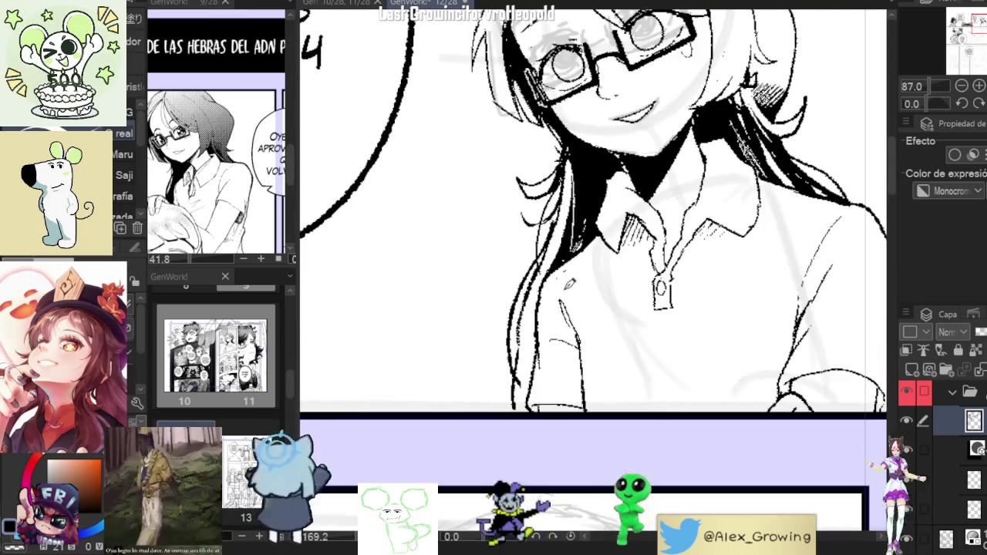
scroll(647, 301, down, 1)
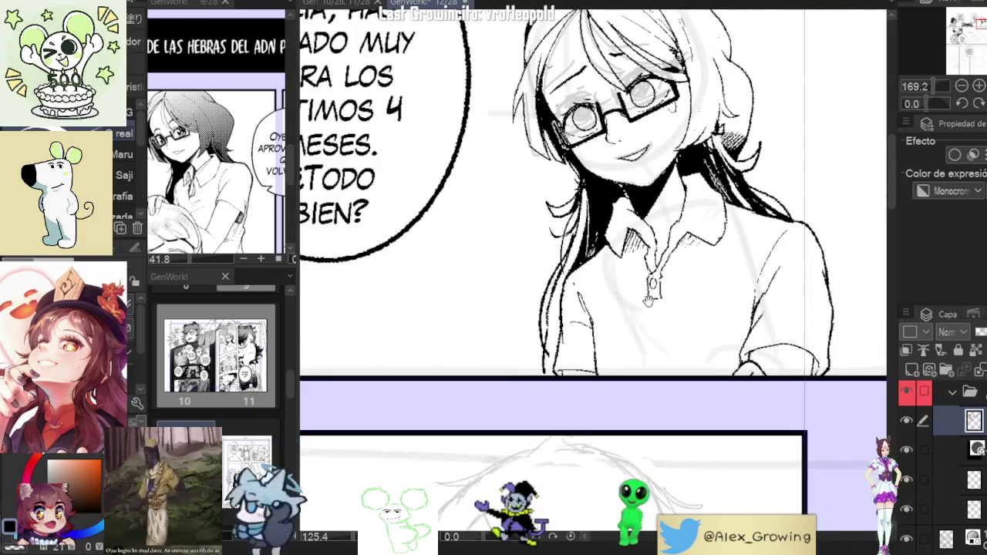
scroll(647, 300, down, 1)
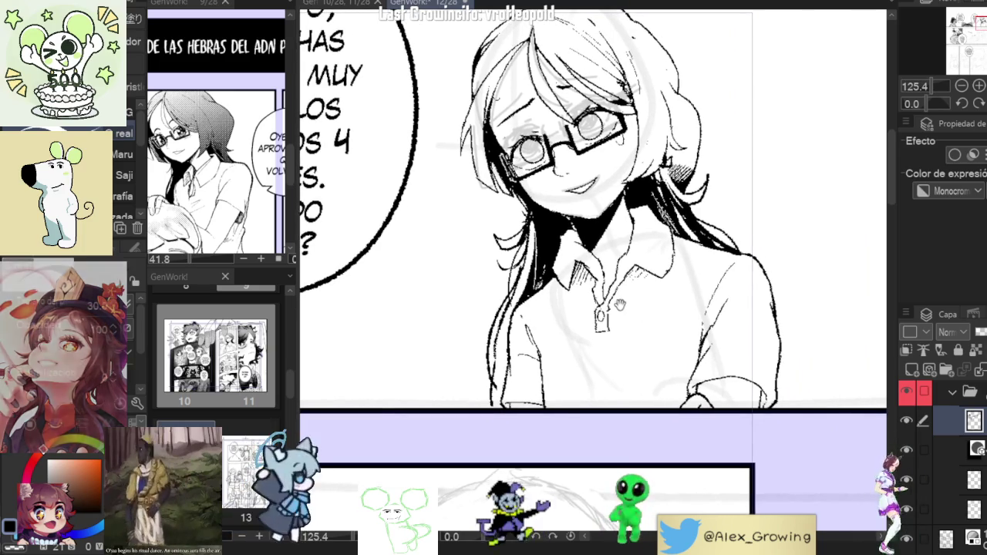
scroll(626, 316, up, 1)
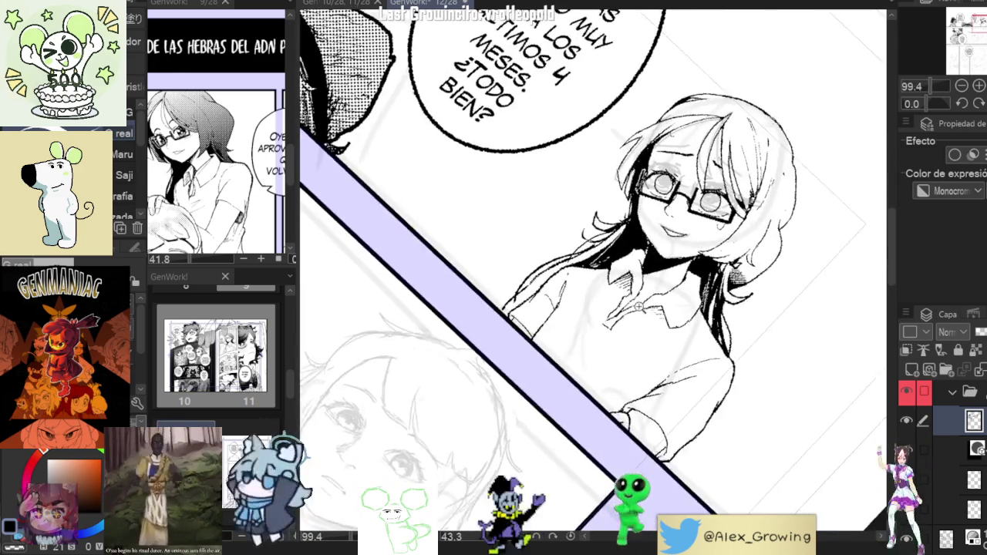
drag(606, 332, 656, 245)
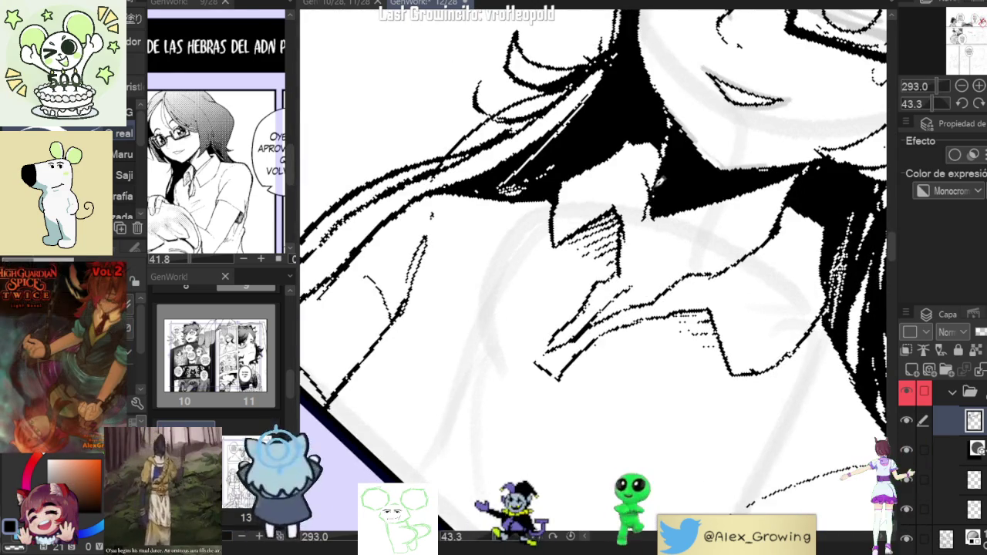
mouse_move(646, 215)
mouse_down()
mouse_move(640, 251)
mouse_move(598, 258)
mouse_up()
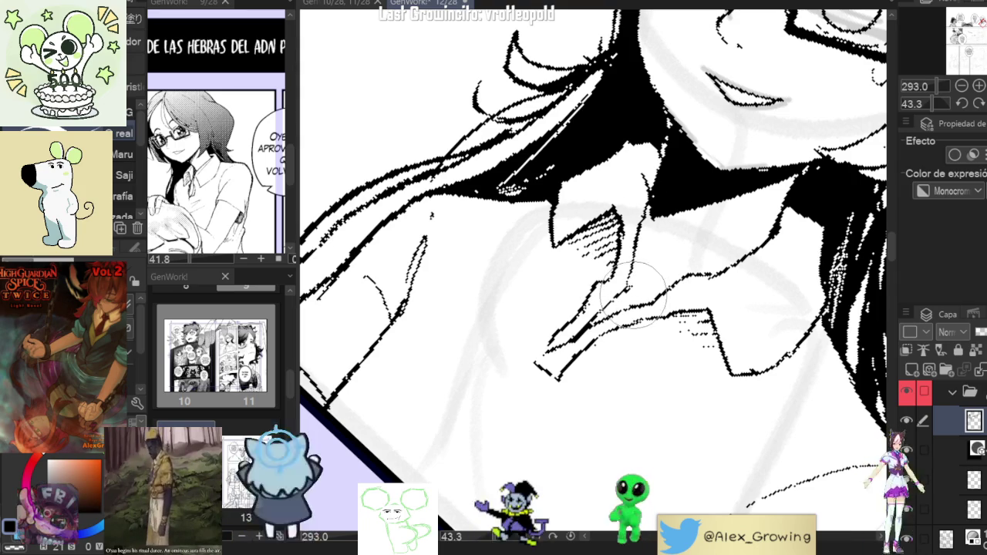
Tilt and enlarge the view on her face, then flip the canvas horizontally to check it
scroll(644, 264, down, 2)
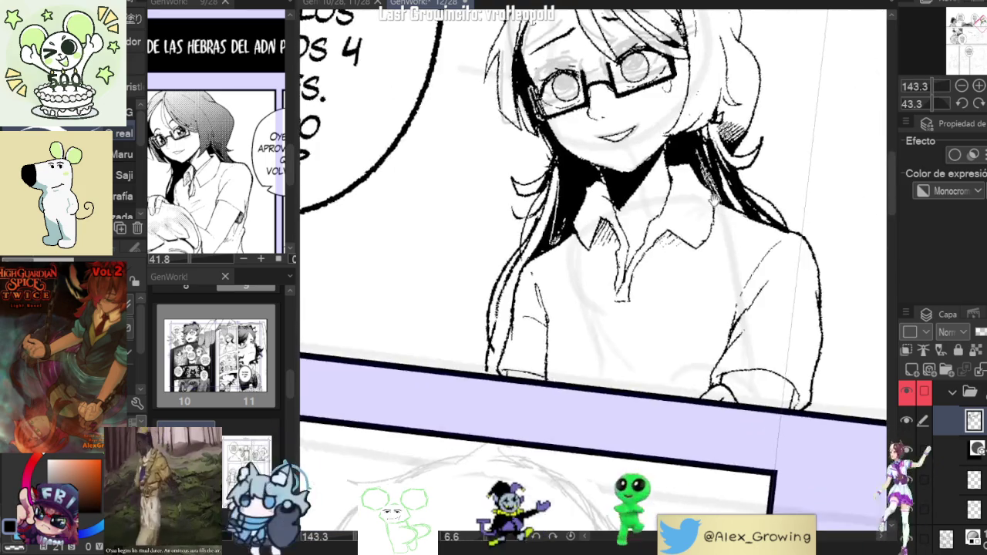
scroll(643, 264, down, 2)
scroll(644, 265, down, 2)
scroll(643, 264, down, 1)
scroll(664, 262, up, 2)
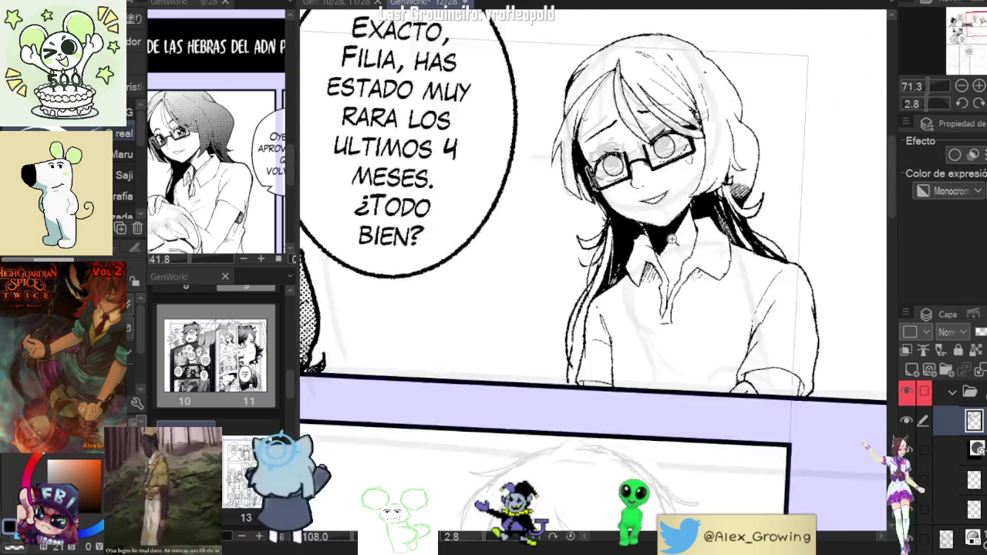
scroll(665, 263, up, 1)
scroll(664, 263, down, 2)
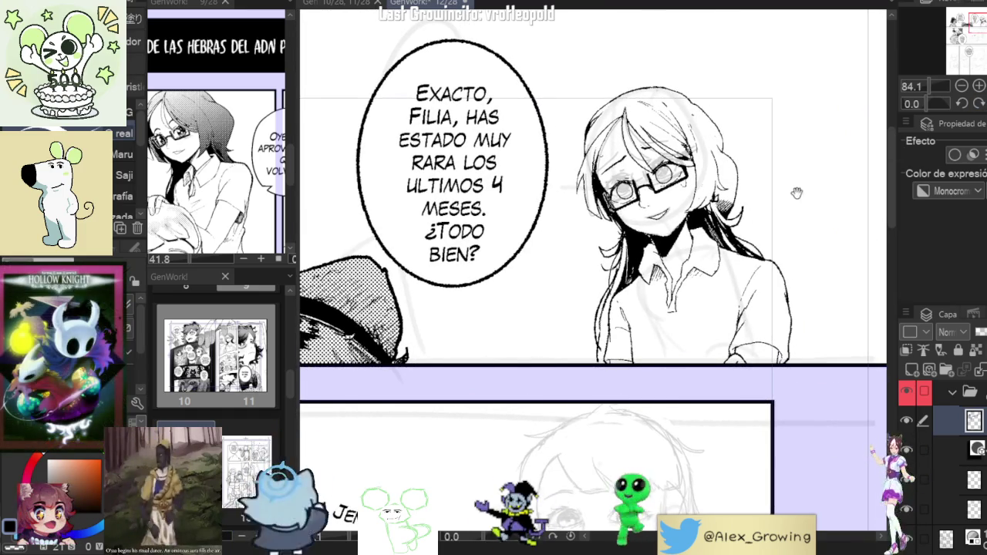
drag(795, 189, 694, 254)
scroll(673, 320, up, 5)
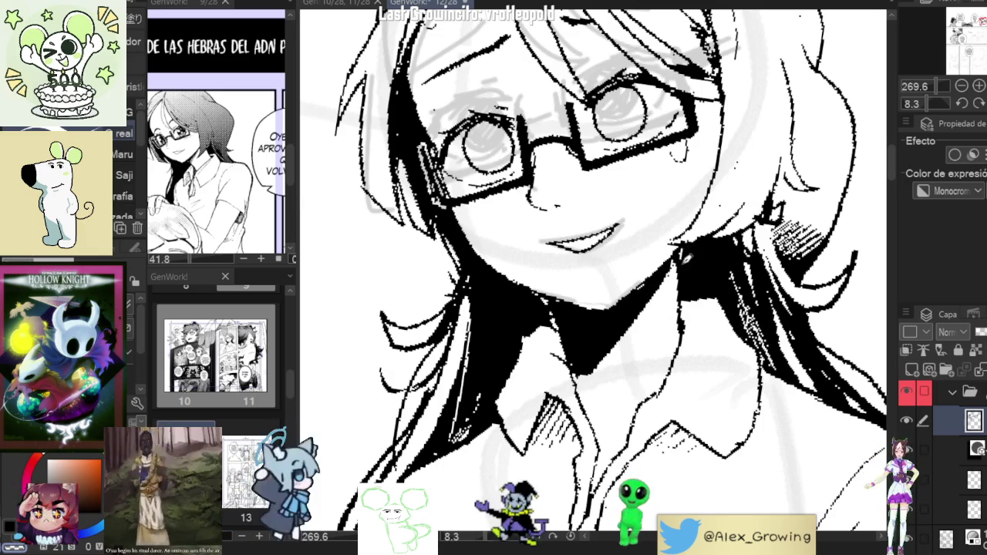
scroll(686, 257, down, 3)
scroll(686, 257, down, 2)
scroll(686, 256, down, 1)
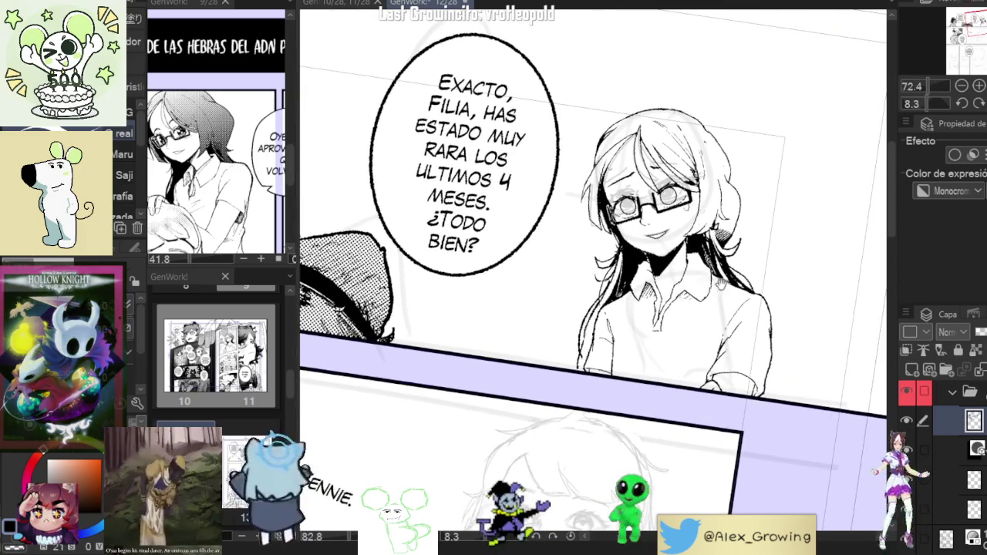
key(h)
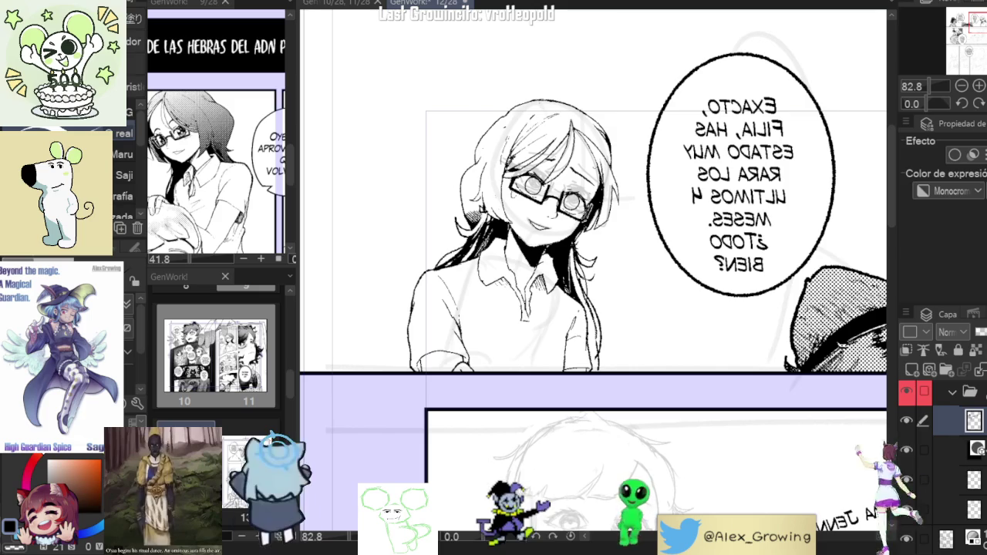
scroll(471, 280, up, 1)
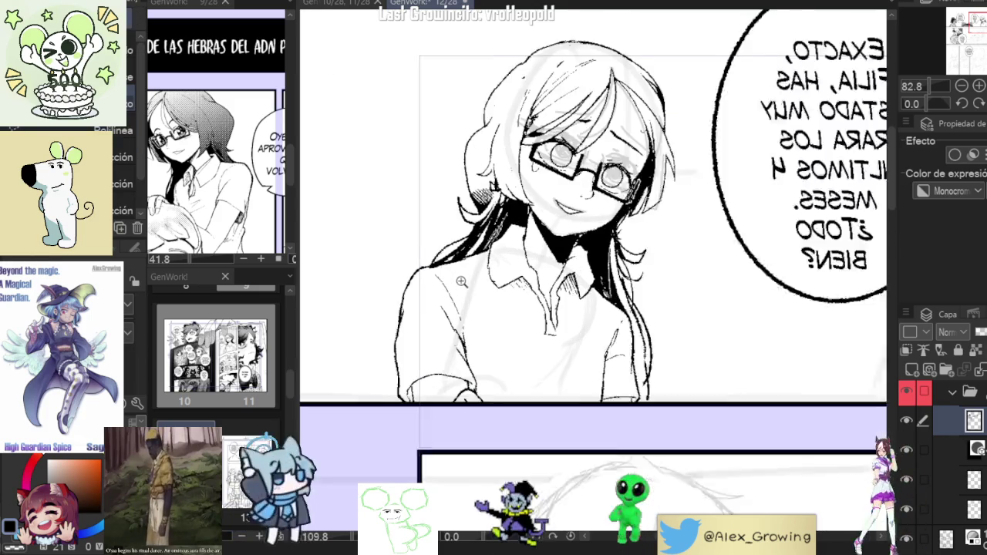
scroll(468, 287, up, 1)
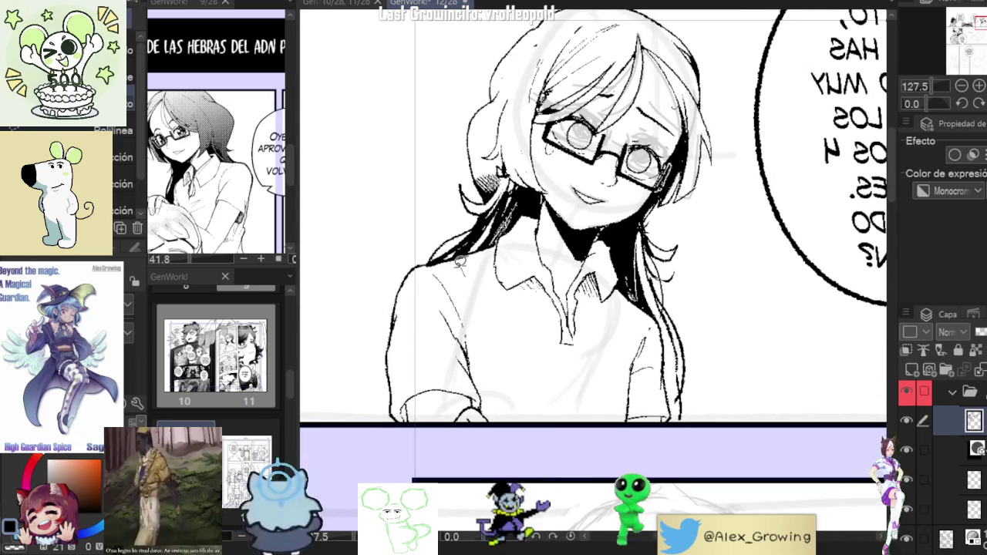
drag(373, 279, 505, 420)
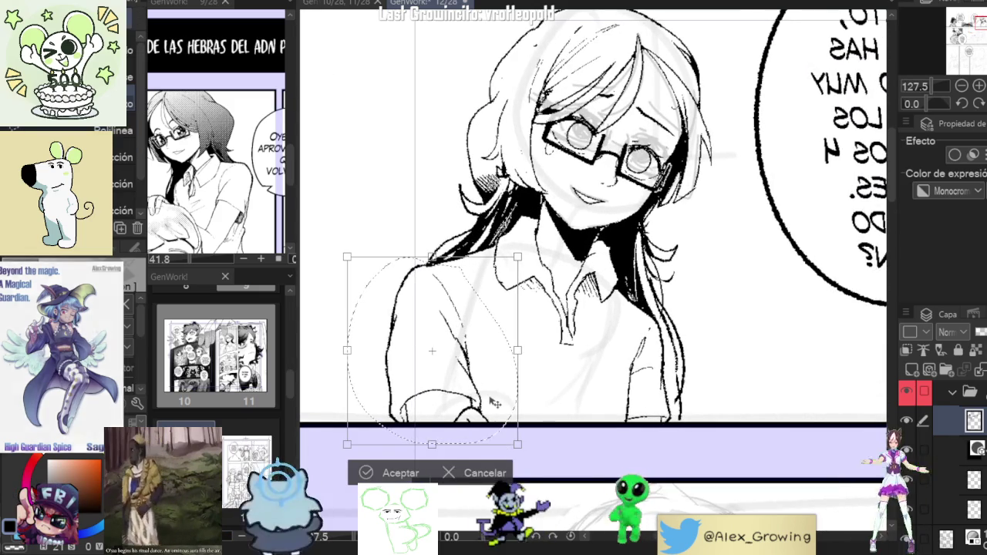
drag(493, 402, 506, 402)
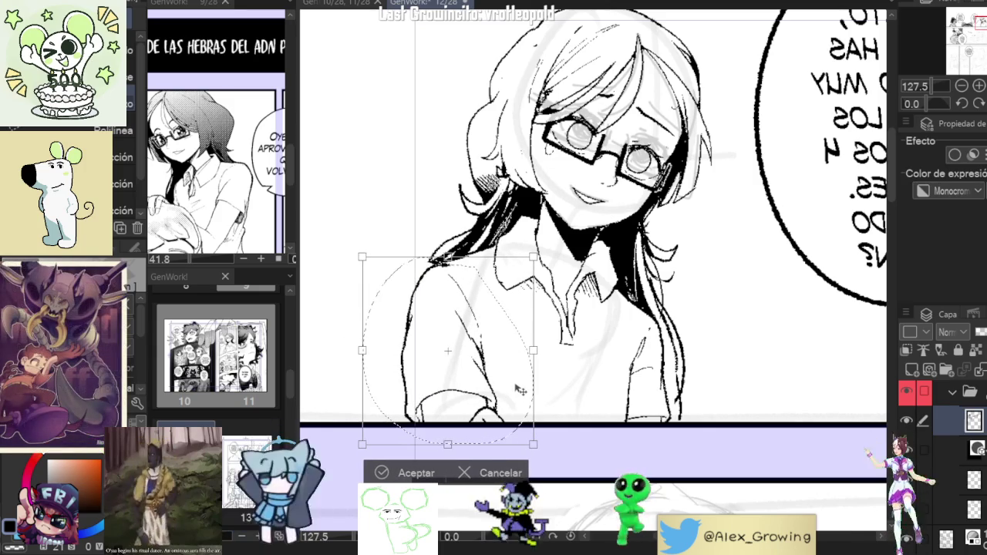
drag(508, 365, 512, 365)
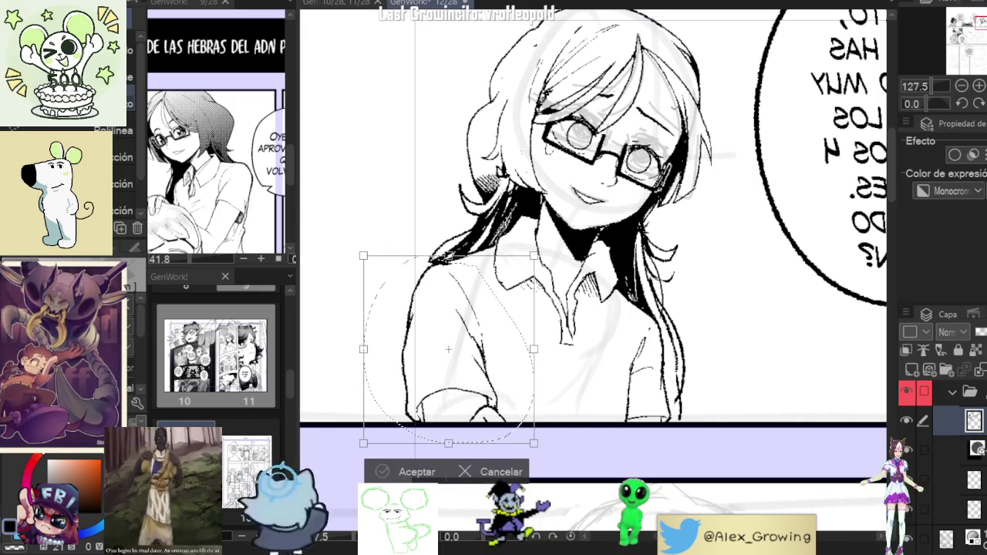
key(Return)
scroll(540, 386, down, 5)
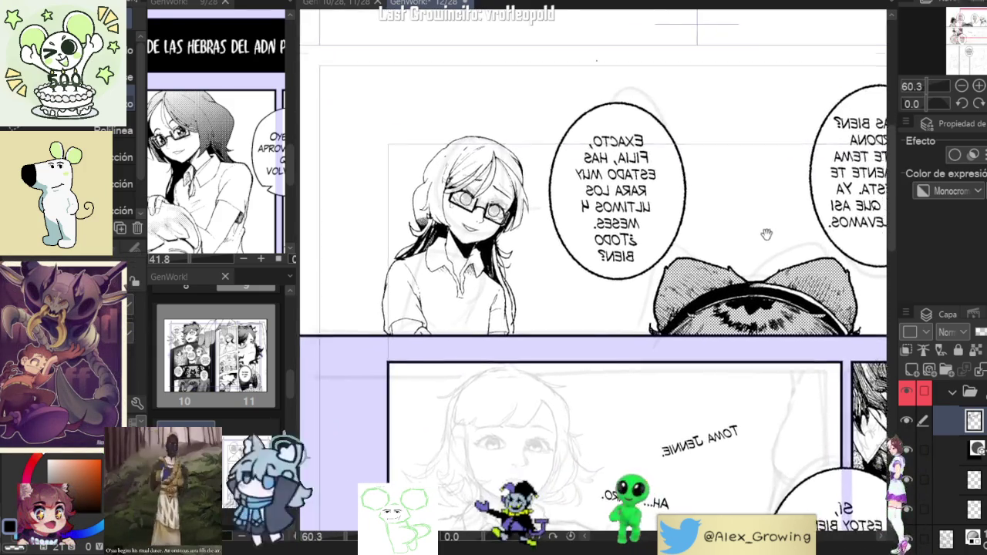
scroll(771, 164, up, 1)
scroll(771, 164, down, 1)
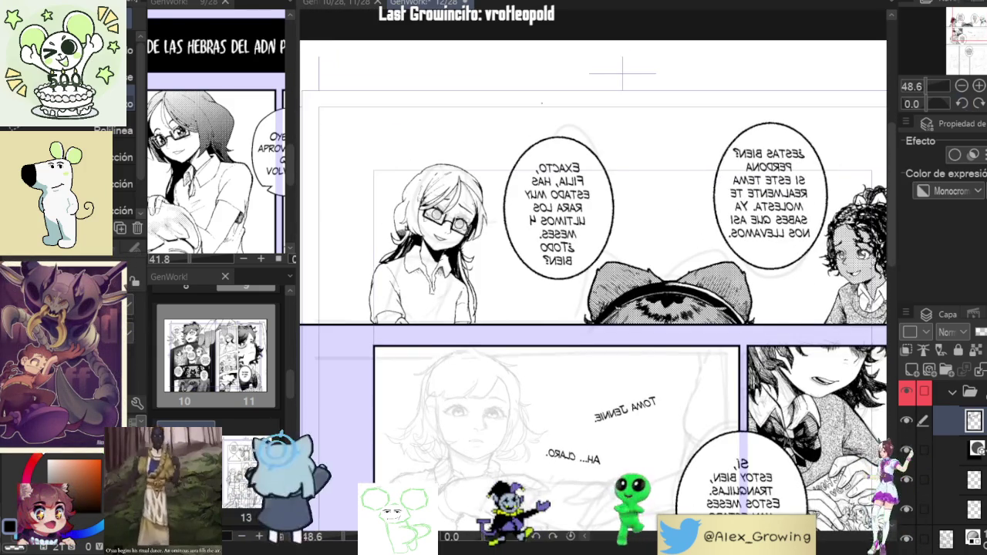
key(h)
scroll(609, 62, up, 2)
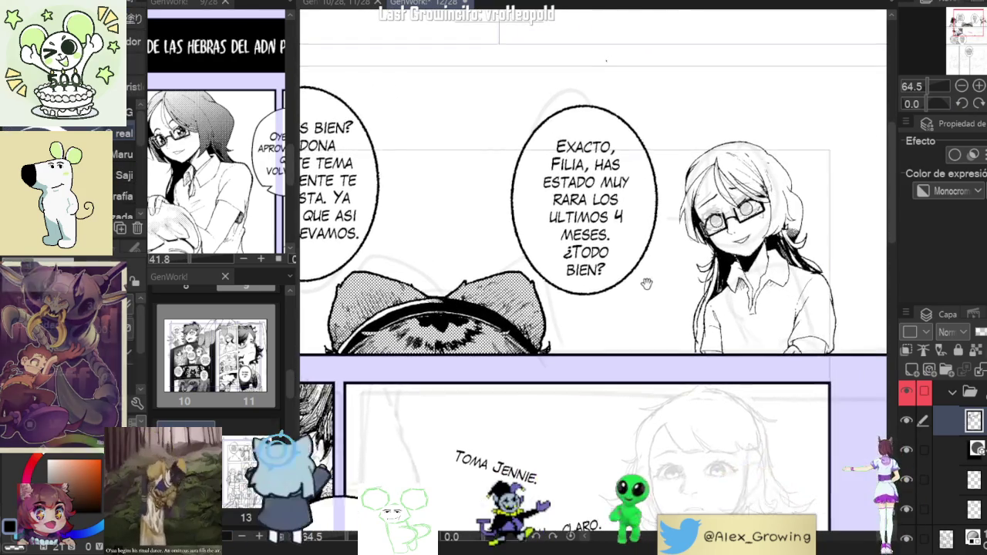
drag(607, 56, 556, 76)
scroll(700, 225, up, 5)
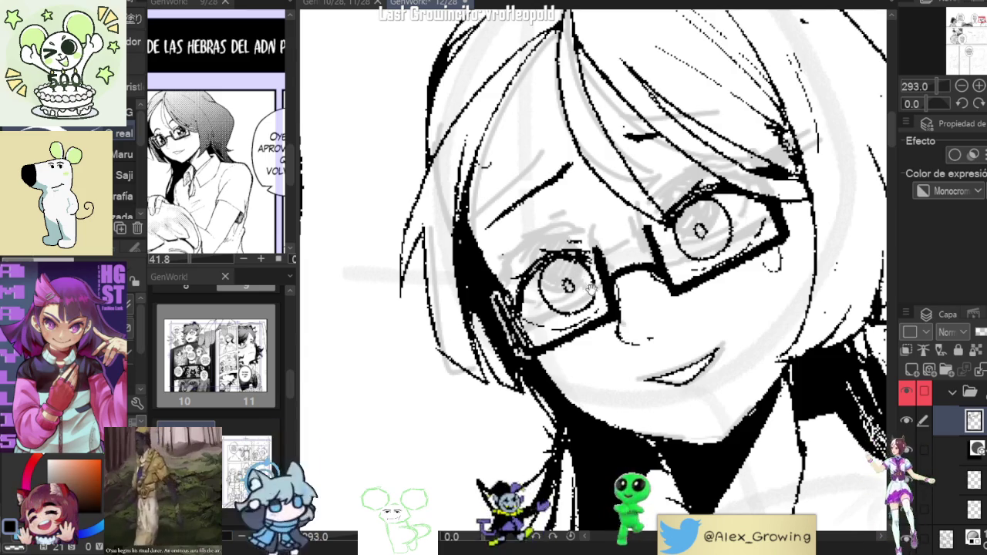
Fill both of the glasses girl's irises with solid black
scroll(617, 301, down, 3)
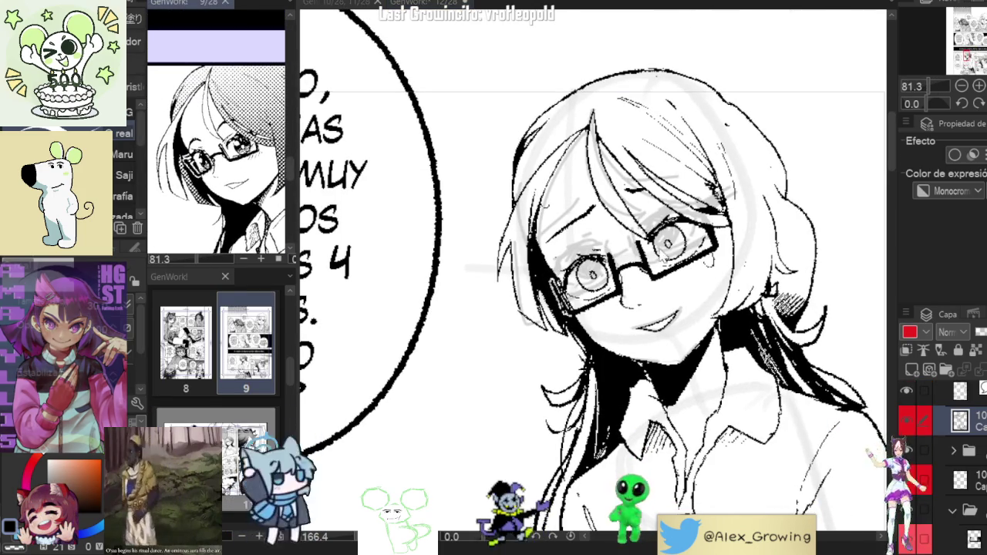
scroll(657, 246, up, 3)
scroll(657, 245, up, 3)
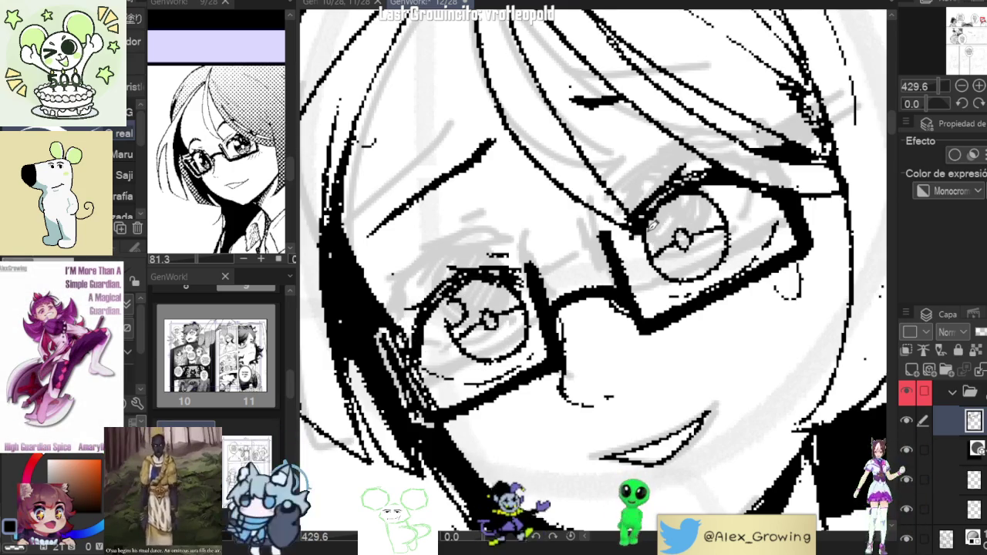
scroll(665, 232, down, 5)
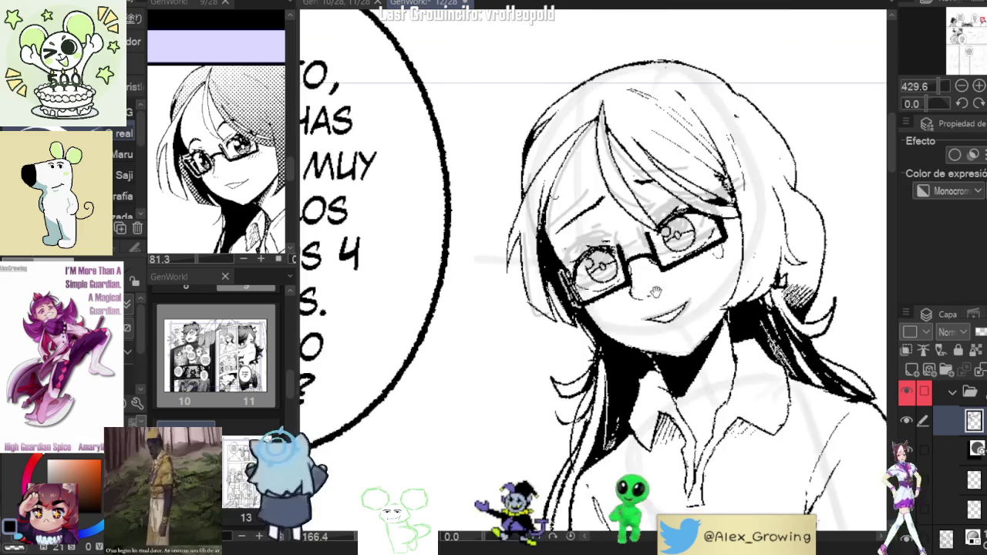
scroll(670, 231, up, 2)
scroll(671, 230, up, 1)
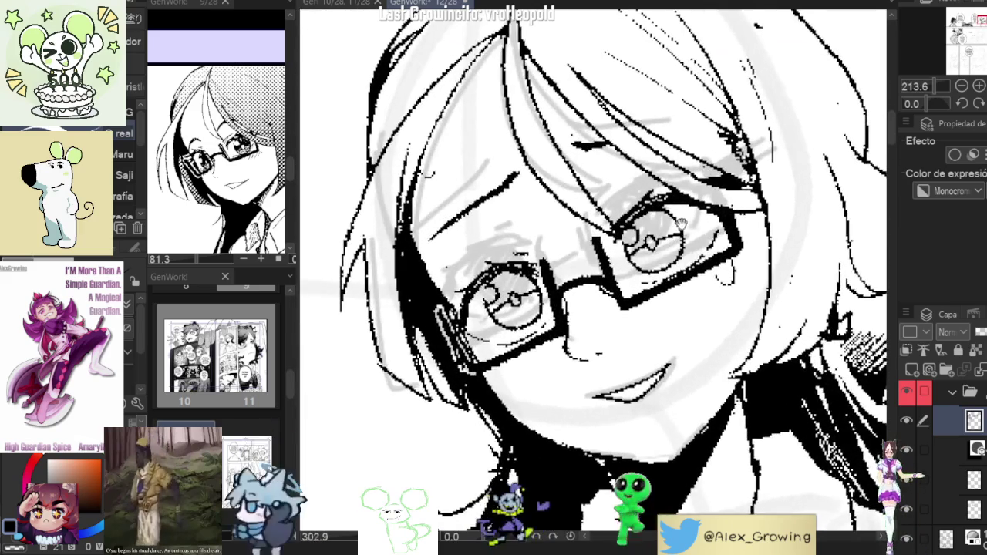
scroll(673, 227, up, 2)
scroll(673, 224, up, 1)
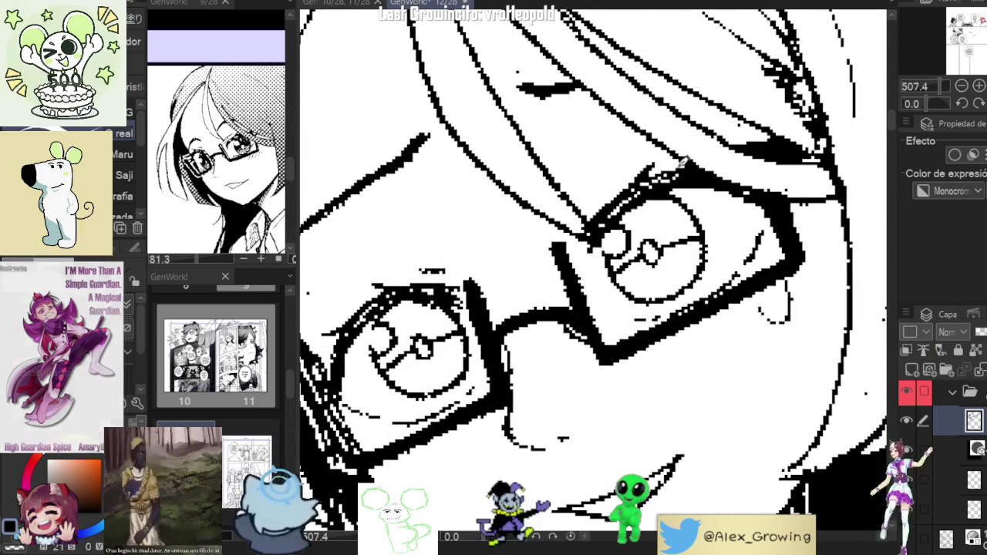
click(655, 224)
click(433, 318)
Check the page 9 document, then return to the 10/11 spread and view it whole
scroll(432, 318, down, 5)
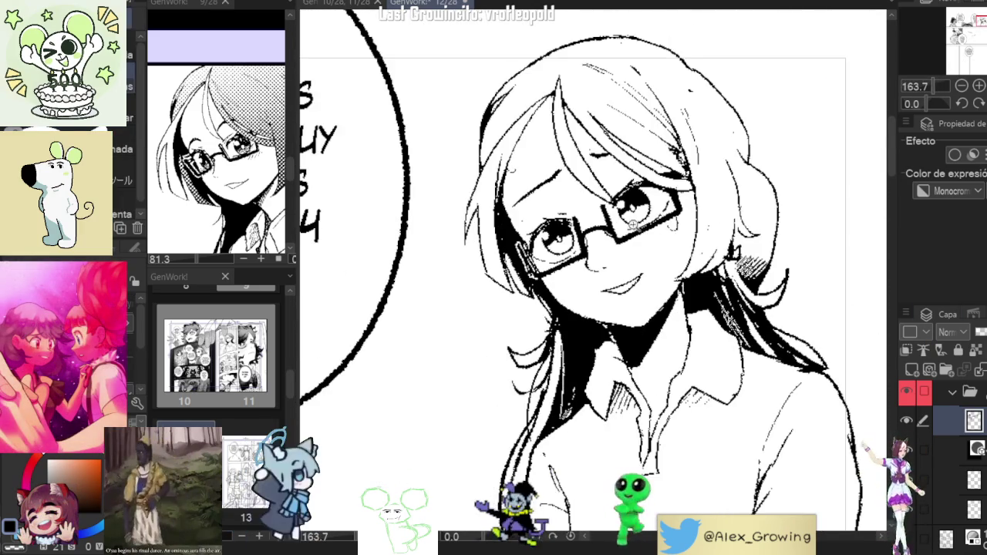
scroll(652, 177, up, 2)
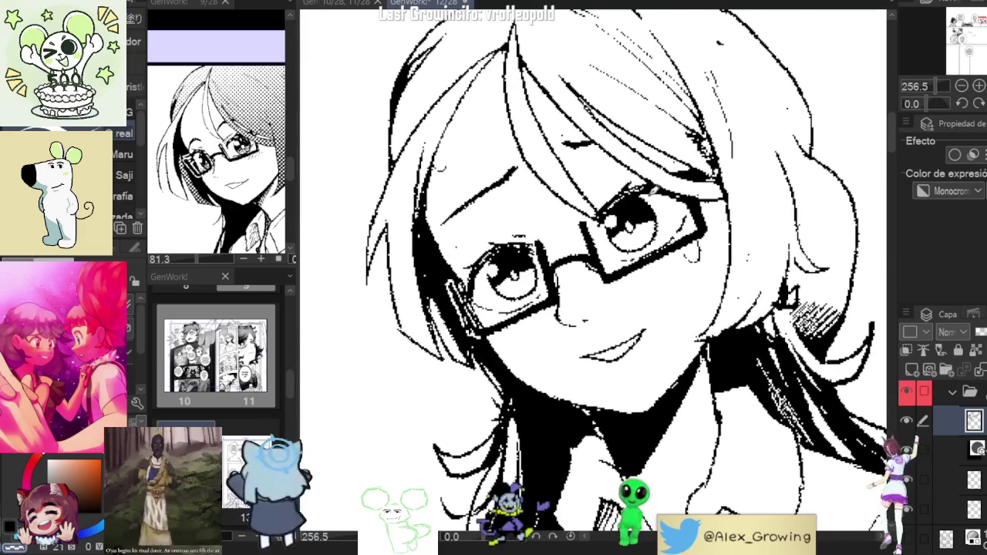
scroll(632, 223, up, 1)
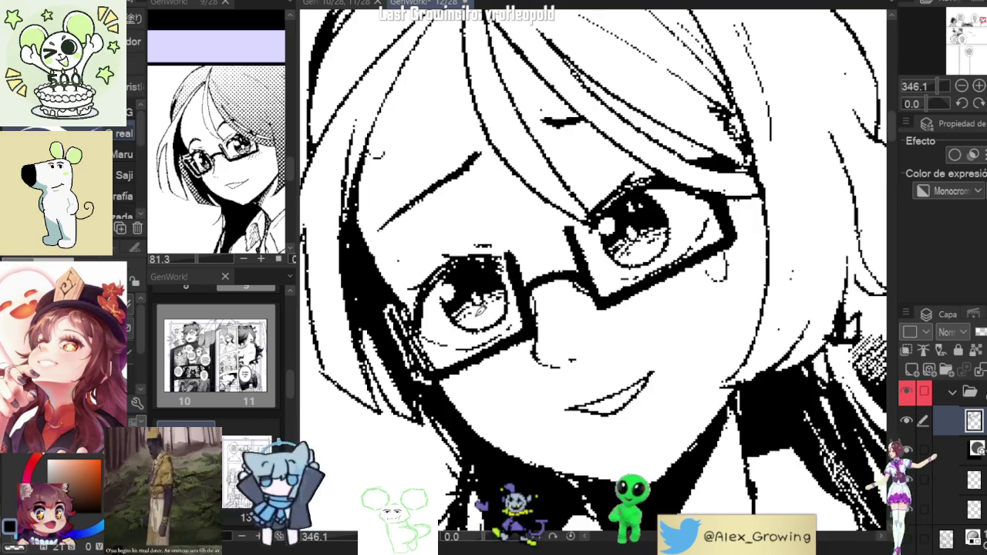
scroll(506, 306, down, 2)
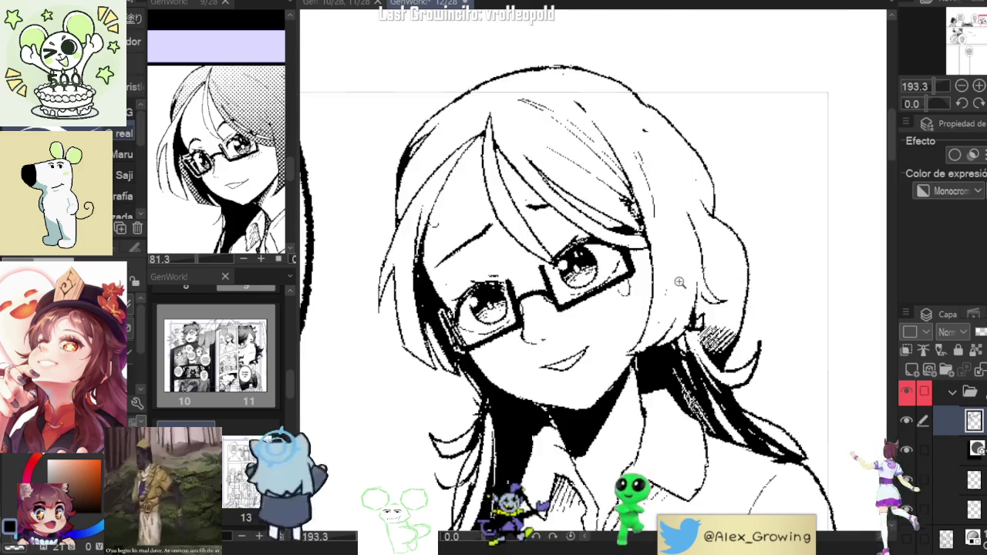
scroll(570, 293, down, 1)
scroll(594, 293, up, 1)
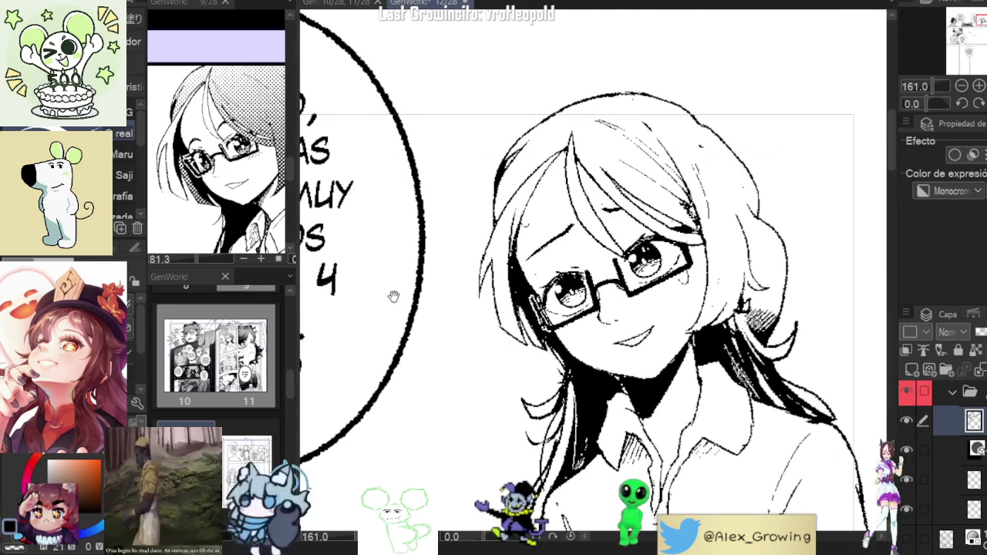
click(224, 154)
scroll(223, 155, down, 1)
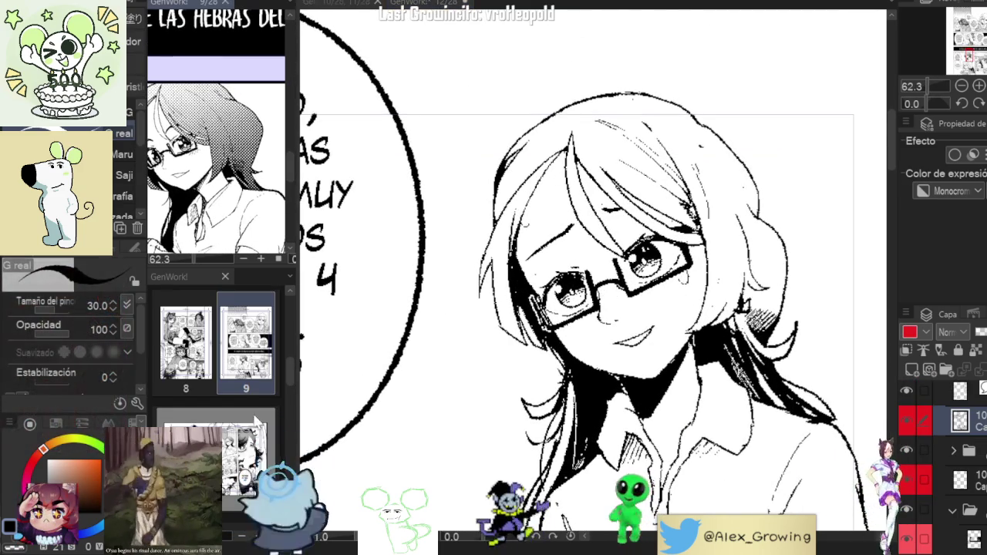
click(414, 4)
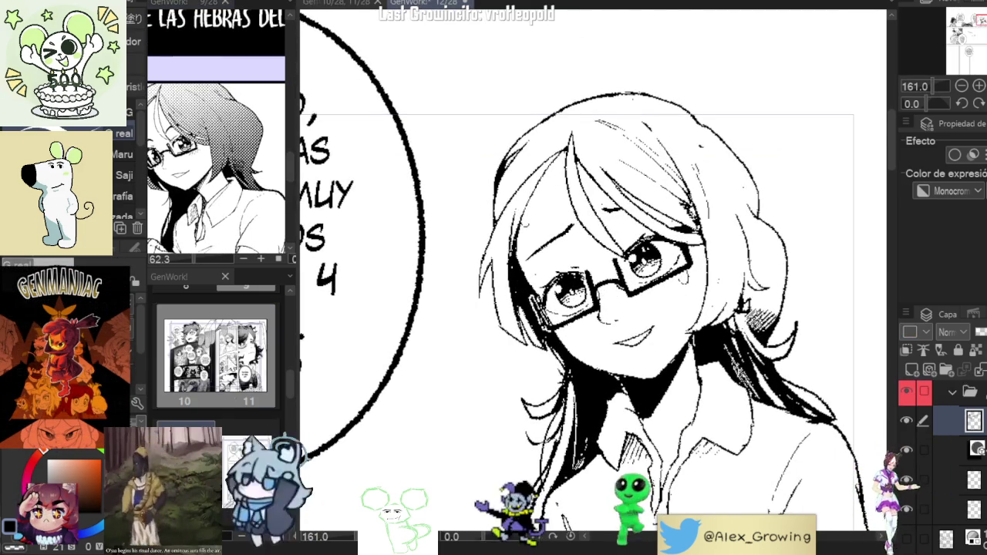
double_click(249, 397)
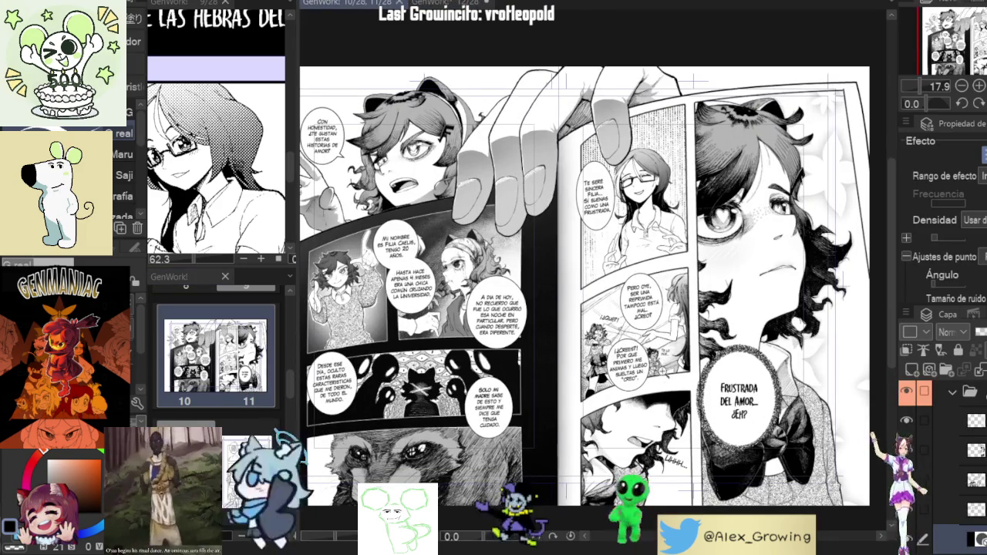
click(676, 157)
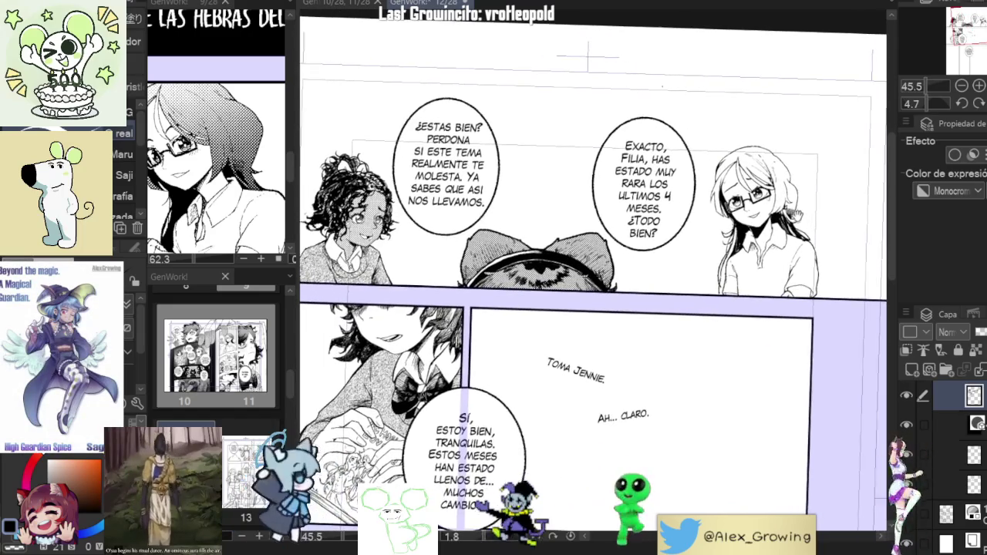
click(977, 103)
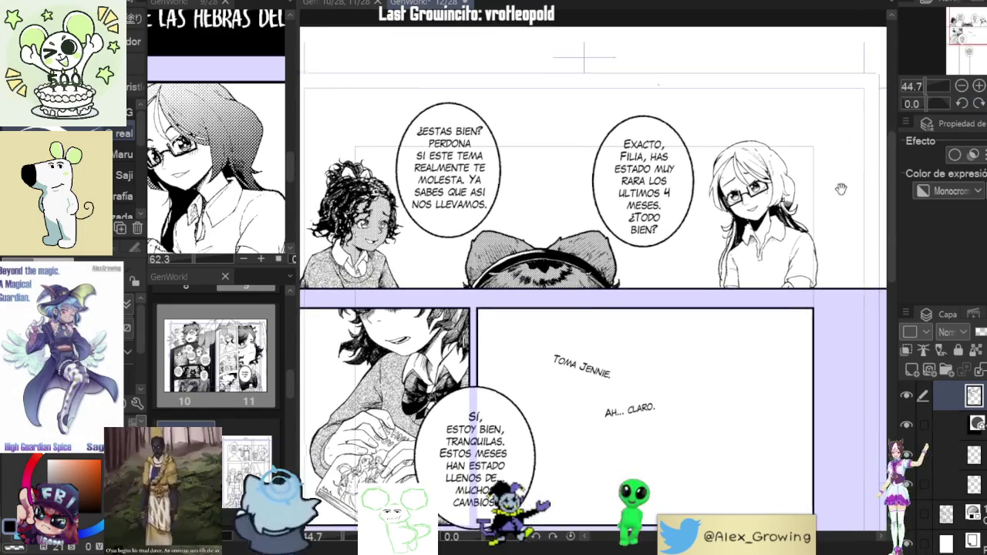
scroll(821, 173, down, 3)
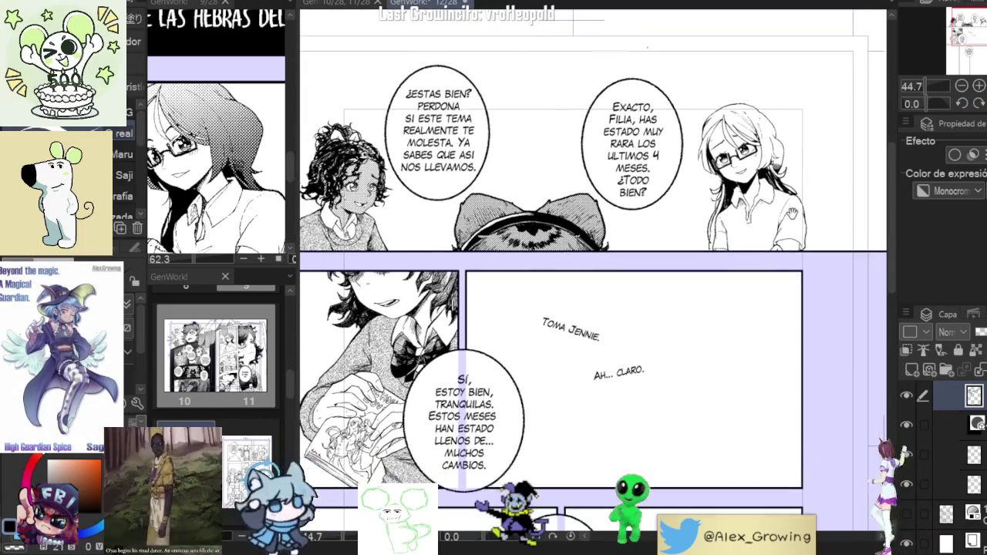
drag(777, 185, 727, 224)
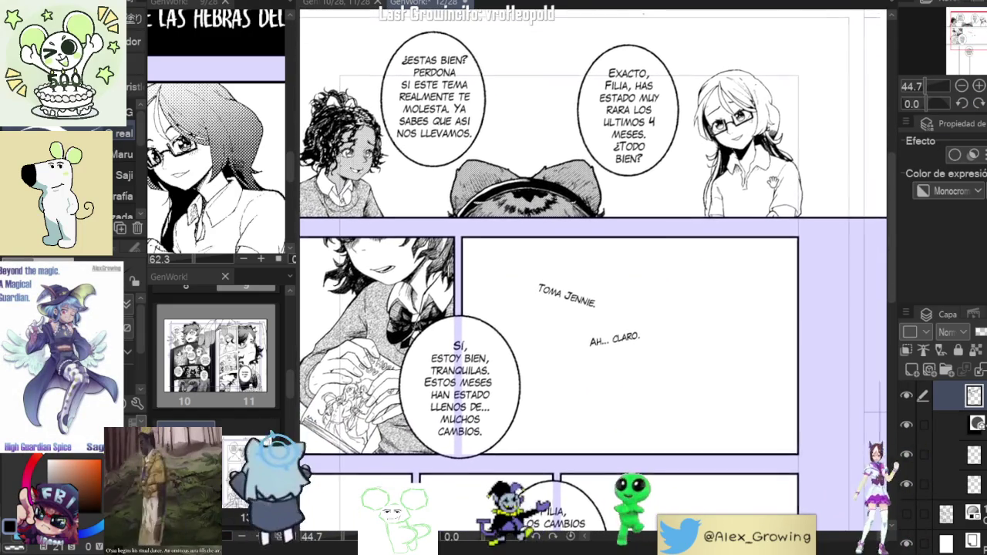
scroll(727, 224, up, 6)
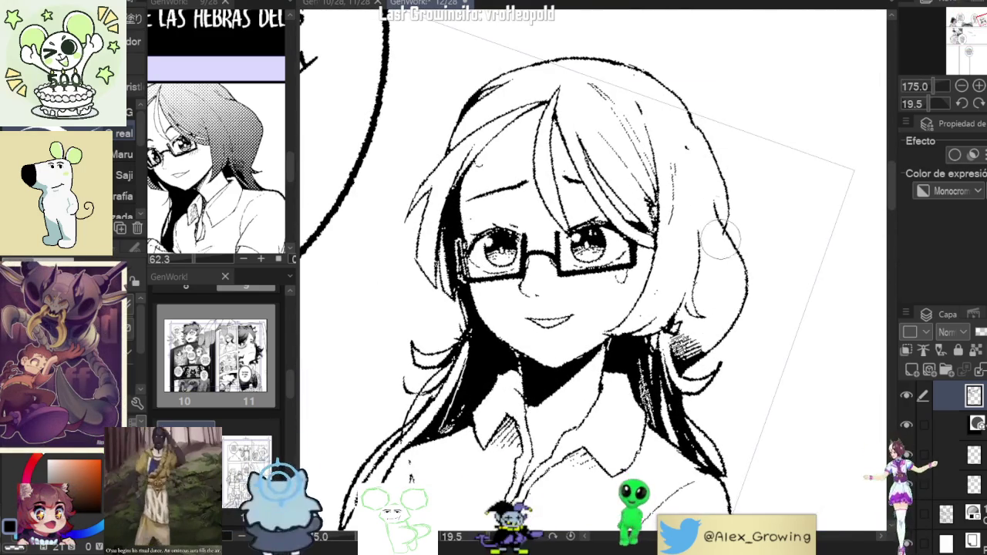
Zoom out and back in to frame the glasses girl's hair for its grey tone
scroll(720, 239, down, 3)
scroll(729, 246, down, 2)
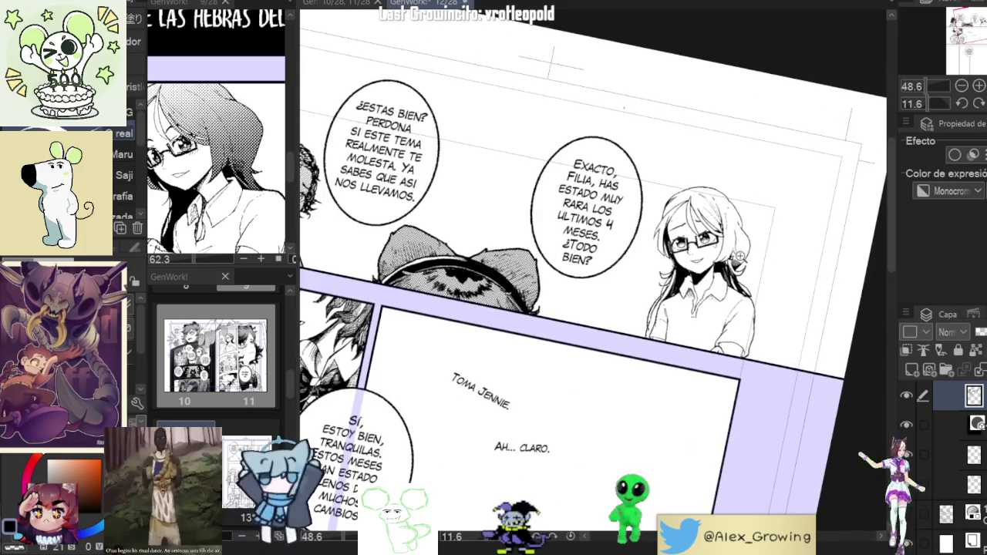
scroll(690, 255, up, 2)
scroll(687, 277, up, 2)
scroll(686, 309, up, 1)
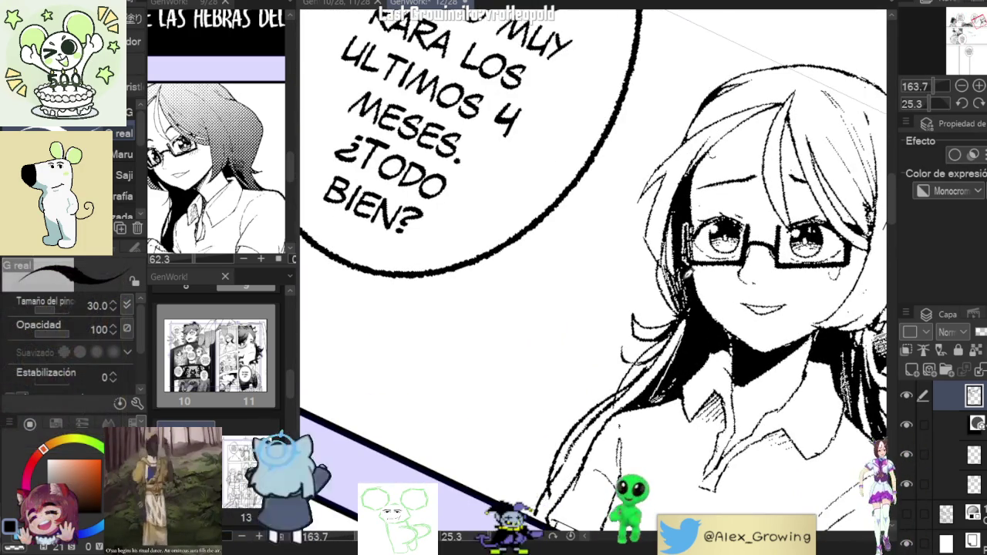
scroll(682, 286, down, 3)
scroll(787, 121, down, 2)
scroll(787, 121, up, 4)
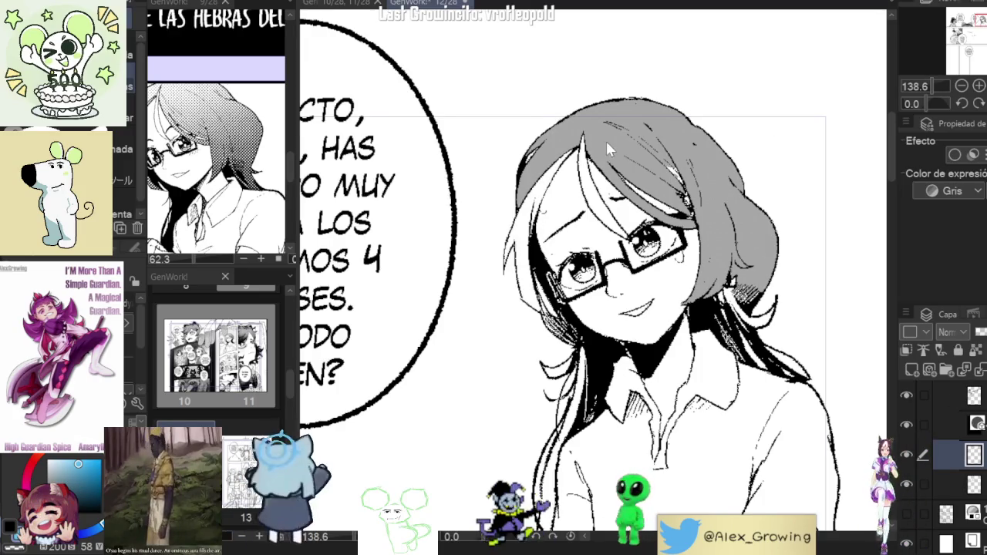
Add a light stroke along the hair's right side, zoom out, and select the girl's monochrome line layer
drag(735, 215, 725, 213)
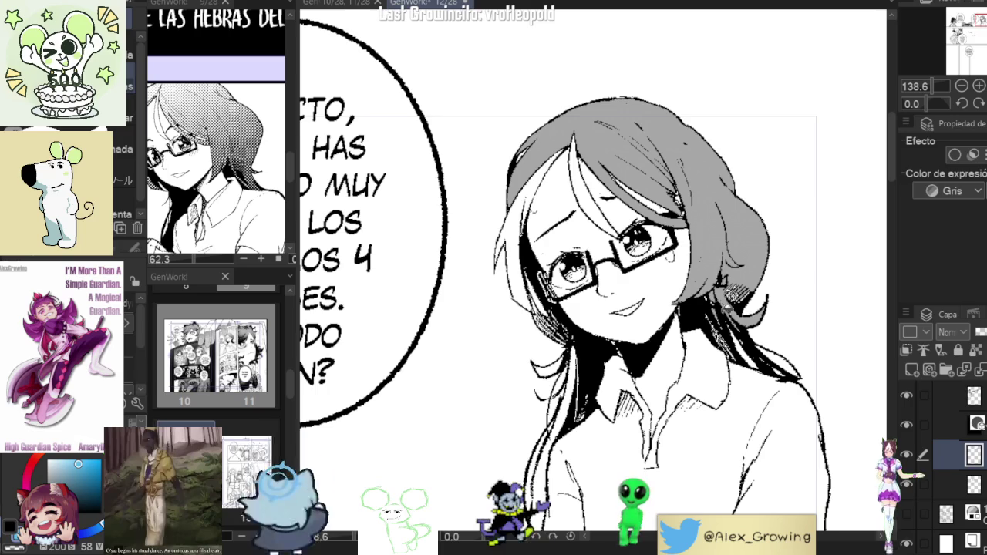
drag(738, 324, 810, 378)
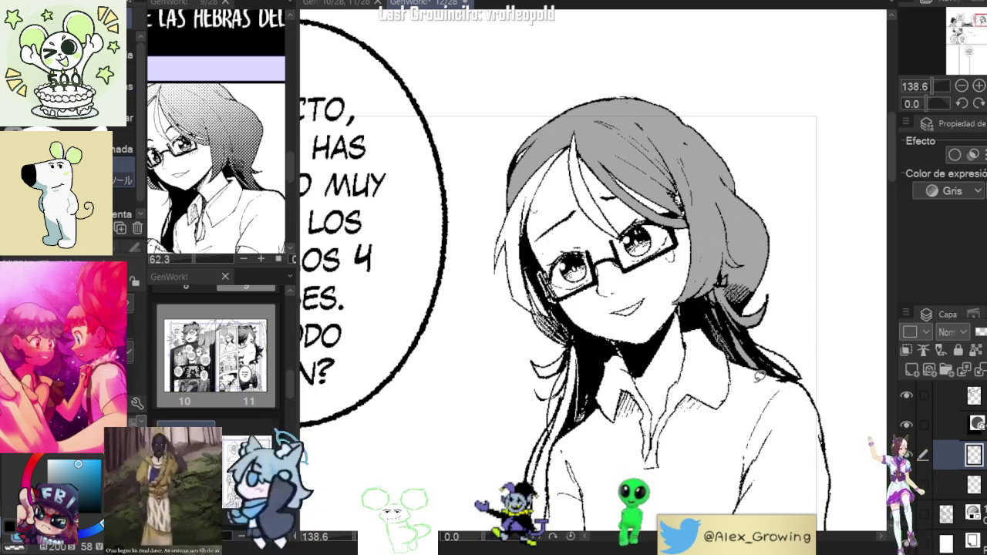
mouse_move(578, 380)
mouse_down()
mouse_move(601, 333)
mouse_move(646, 301)
mouse_up()
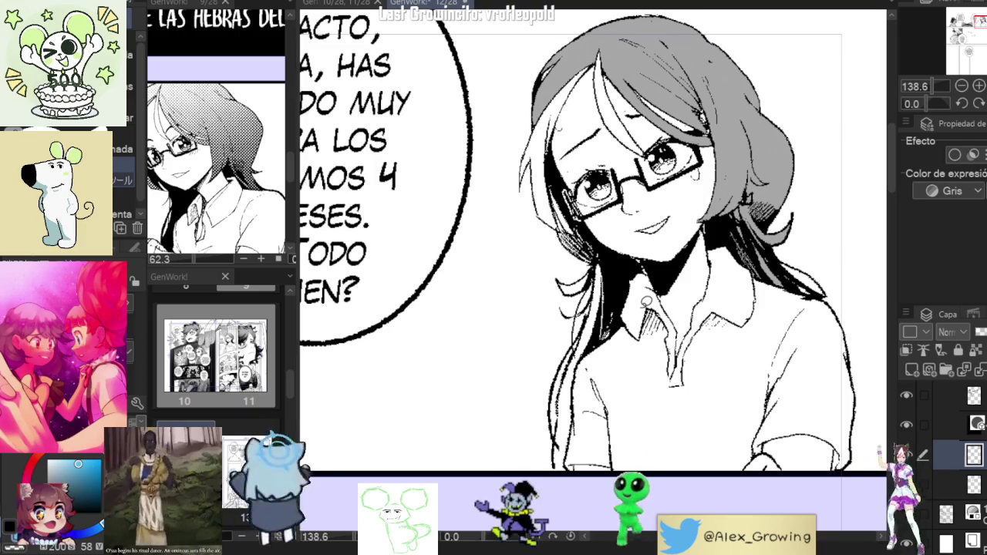
click(961, 85)
click(961, 86)
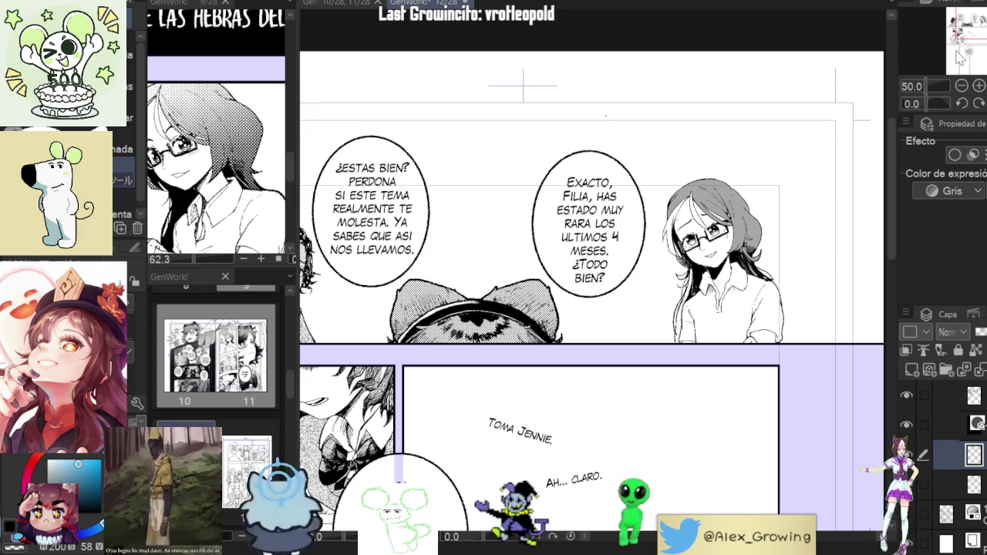
click(913, 396)
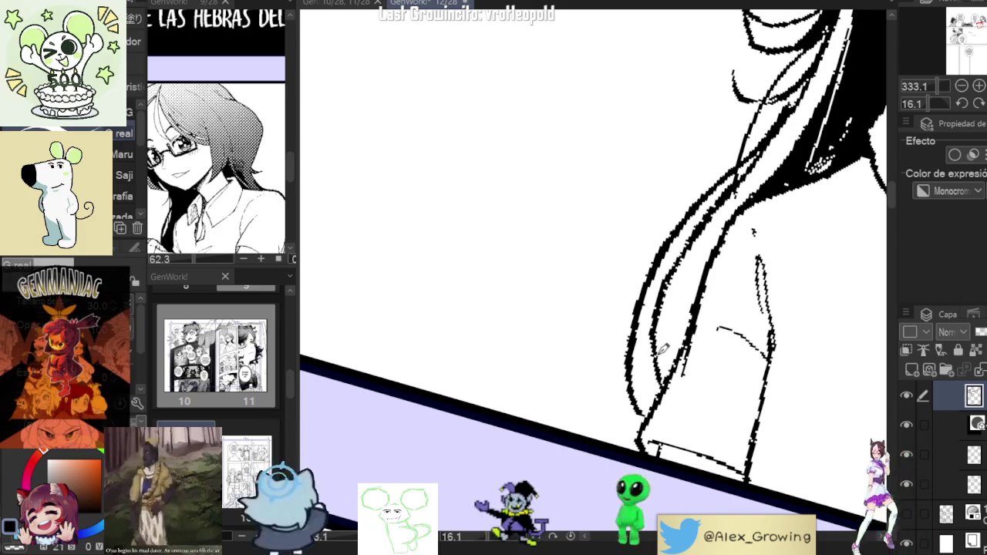
Ink an extra black stroke inside the glasses girl's hair strands, then tilt the view
drag(721, 231, 686, 312)
scroll(670, 370, down, 3)
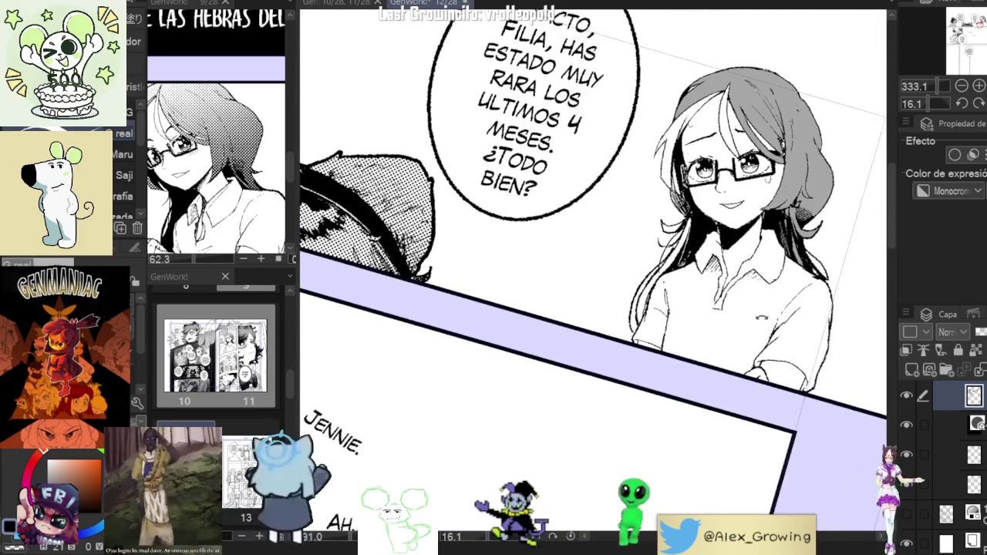
scroll(617, 340, down, 2)
scroll(588, 314, down, 2)
scroll(588, 315, down, 2)
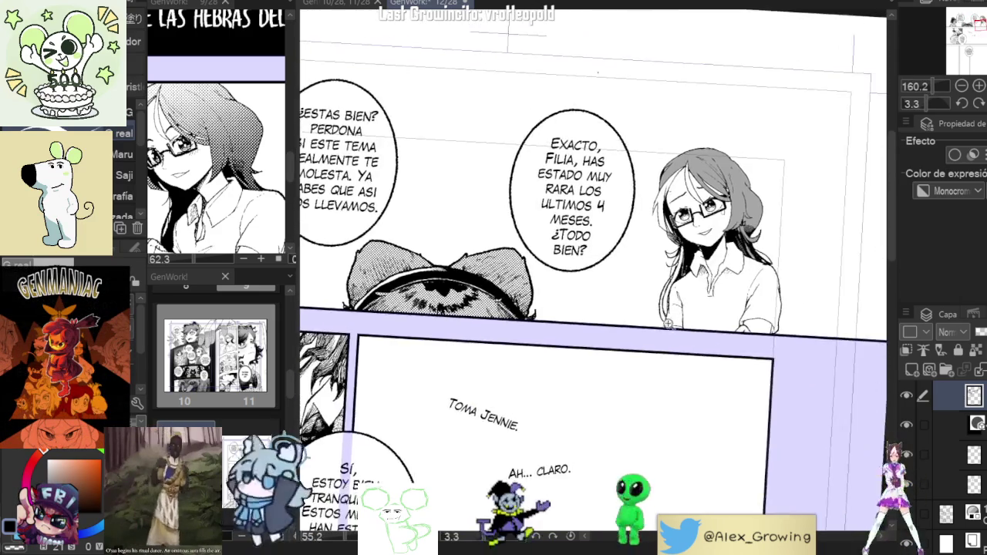
scroll(677, 357, up, 5)
scroll(676, 357, down, 1)
scroll(677, 357, down, 5)
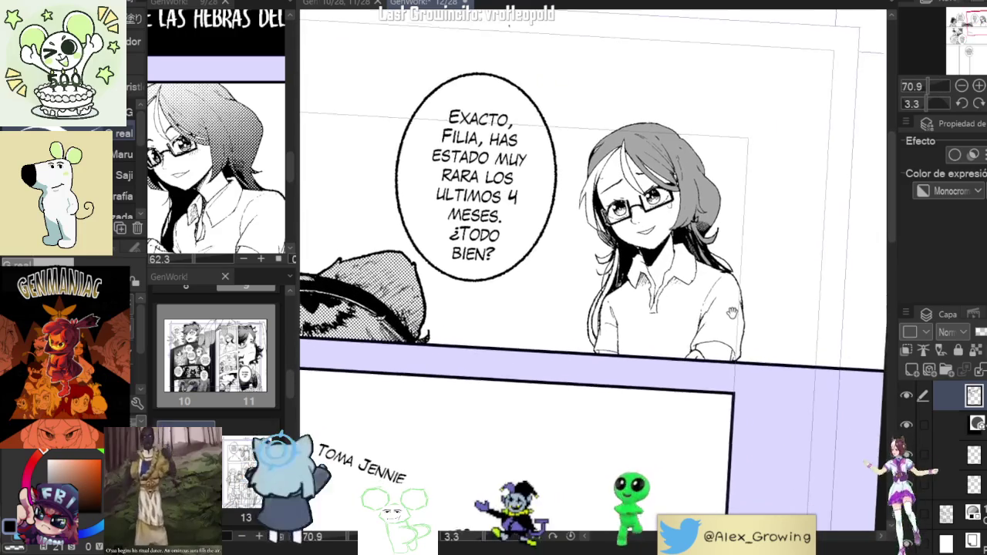
drag(809, 275, 809, 316)
scroll(805, 301, up, 2)
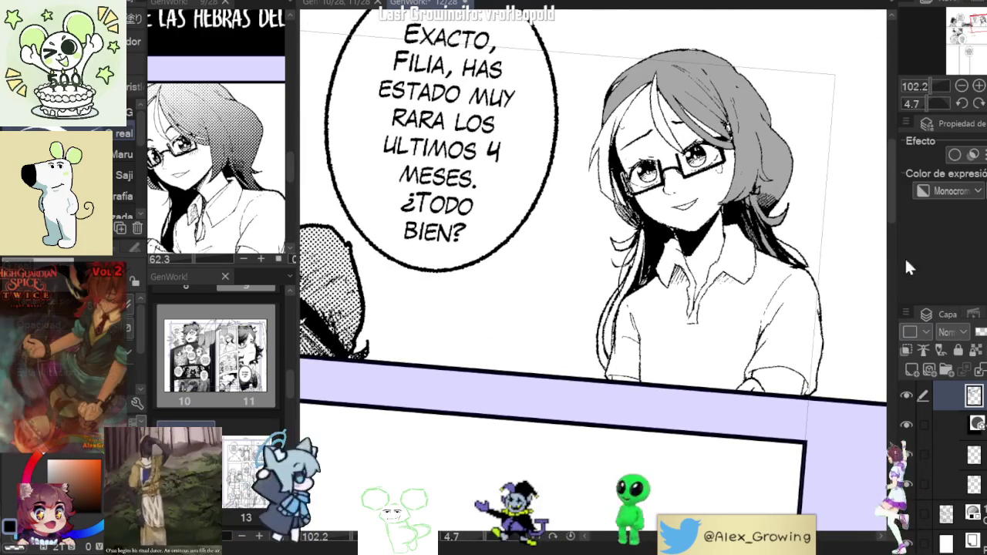
Select the grey hair tone layer and toggle its visibility off and on to check it
click(956, 457)
click(906, 455)
click(907, 456)
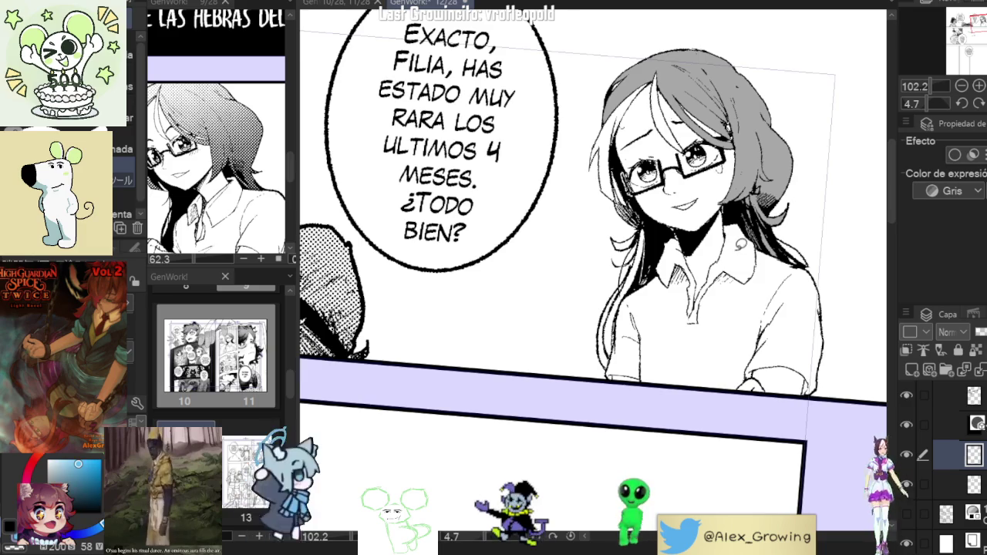
Paint grey tone down the hair beside her neck and lower strand, then reset the canvas rotation
scroll(630, 294, up, 3)
mouse_move(657, 158)
mouse_down()
mouse_move(609, 293)
mouse_move(589, 405)
mouse_up()
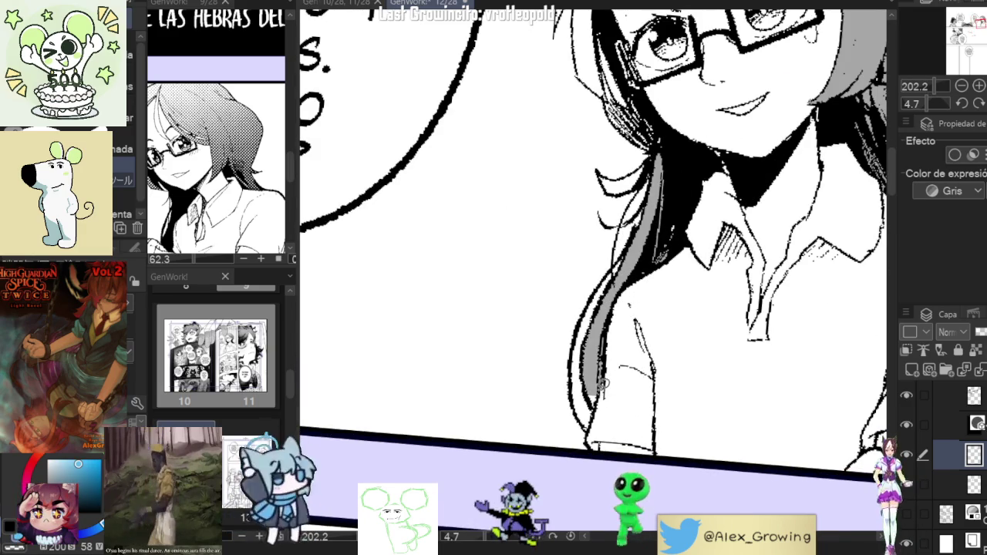
drag(662, 296, 625, 377)
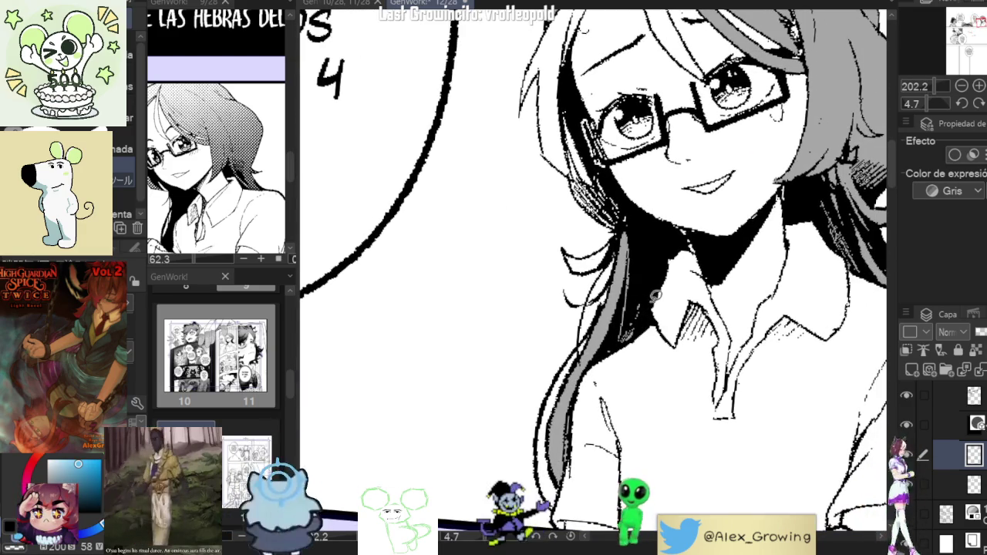
key(g)
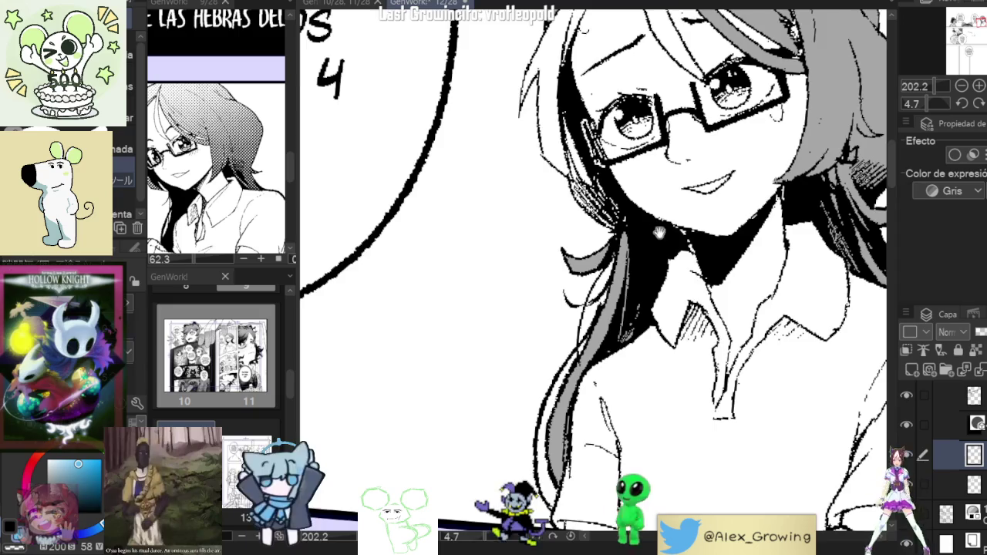
drag(837, 235, 683, 255)
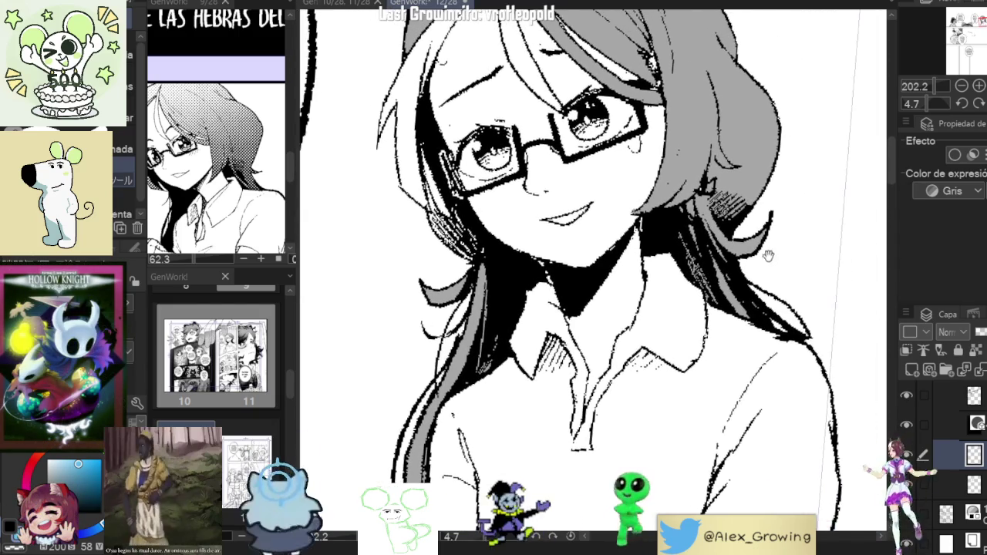
mouse_move(481, 252)
mouse_down()
mouse_move(586, 318)
mouse_move(540, 266)
mouse_move(566, 291)
mouse_move(527, 330)
mouse_up()
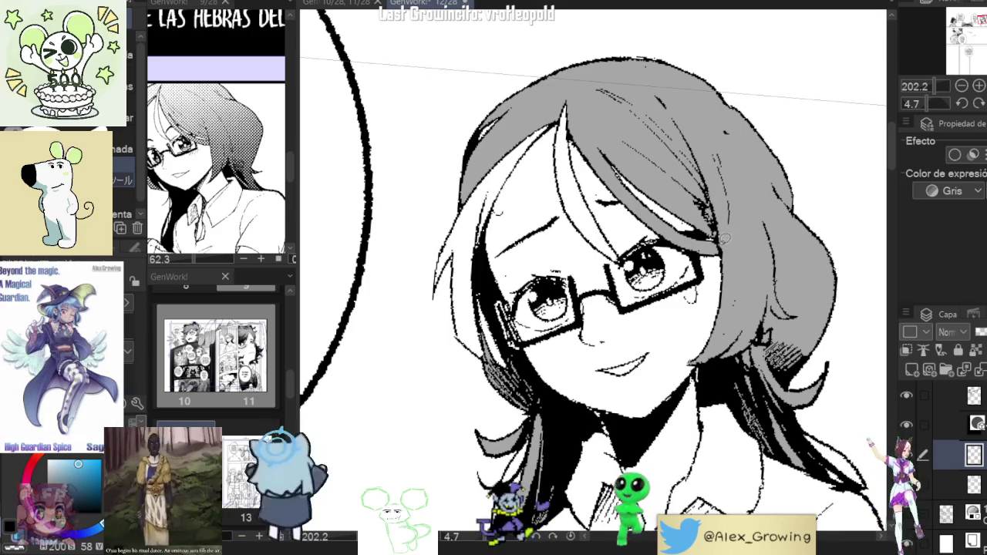
scroll(733, 240, down, 3)
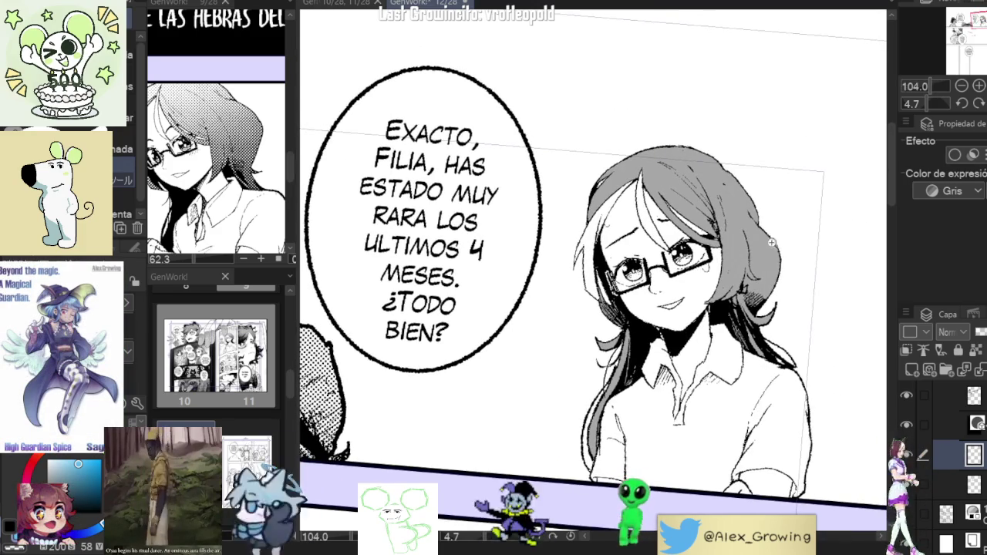
click(977, 103)
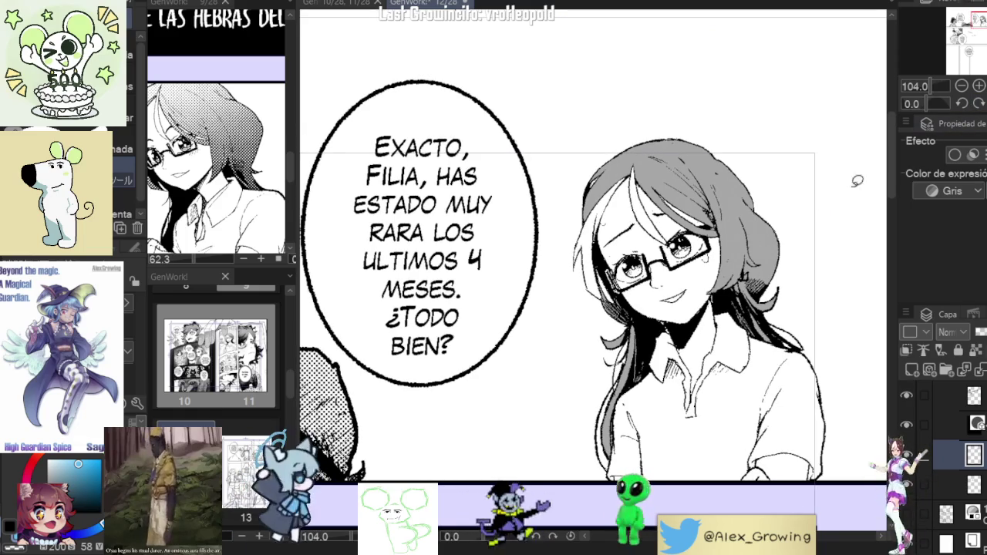
Lighten the grey tone on top of her hair with the soft airbrush
scroll(856, 181, down, 1)
scroll(833, 216, down, 1)
scroll(802, 254, down, 1)
scroll(783, 283, down, 1)
scroll(779, 262, up, 1)
scroll(774, 232, up, 1)
scroll(771, 193, up, 1)
scroll(767, 165, up, 1)
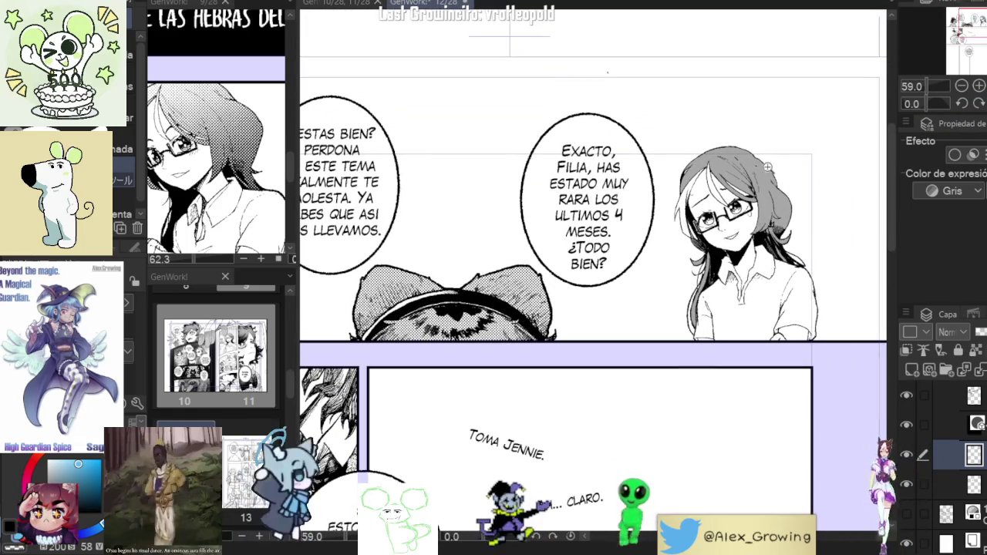
scroll(775, 161, up, 2)
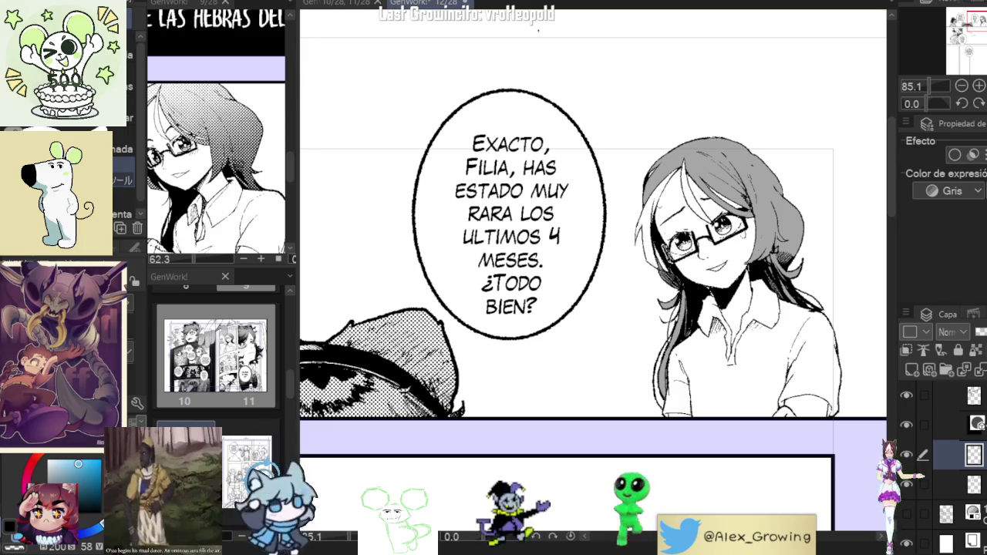
key(t)
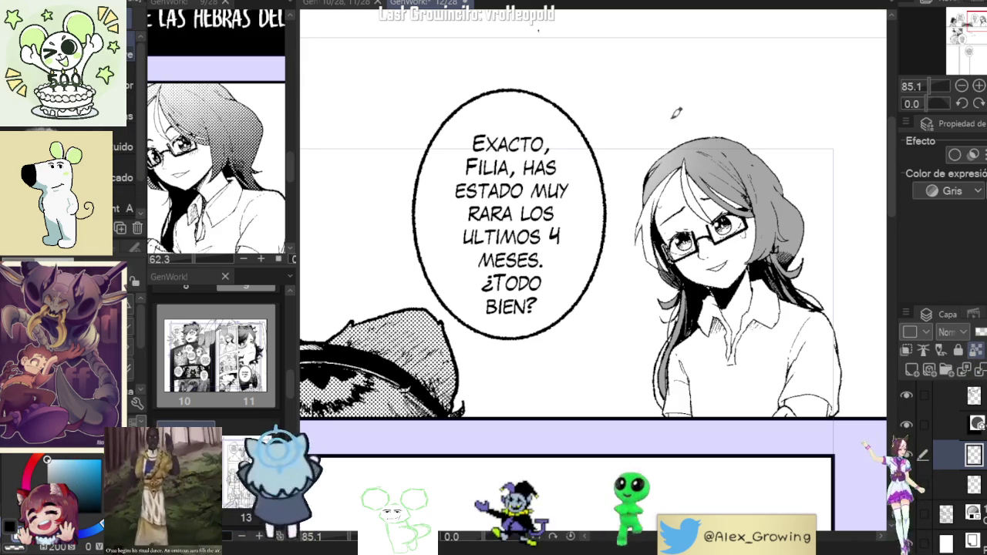
drag(678, 158, 740, 185)
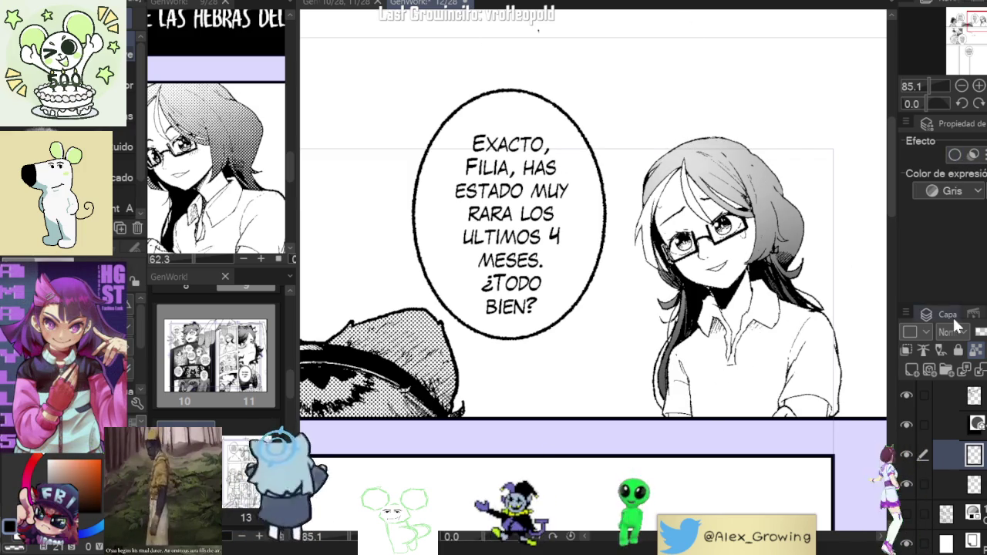
scroll(545, 67, down, 4)
Zoom out to about 42.7% so the top row and middle Spanish-bubble panels fit, glancing at page 9
scroll(545, 67, up, 2)
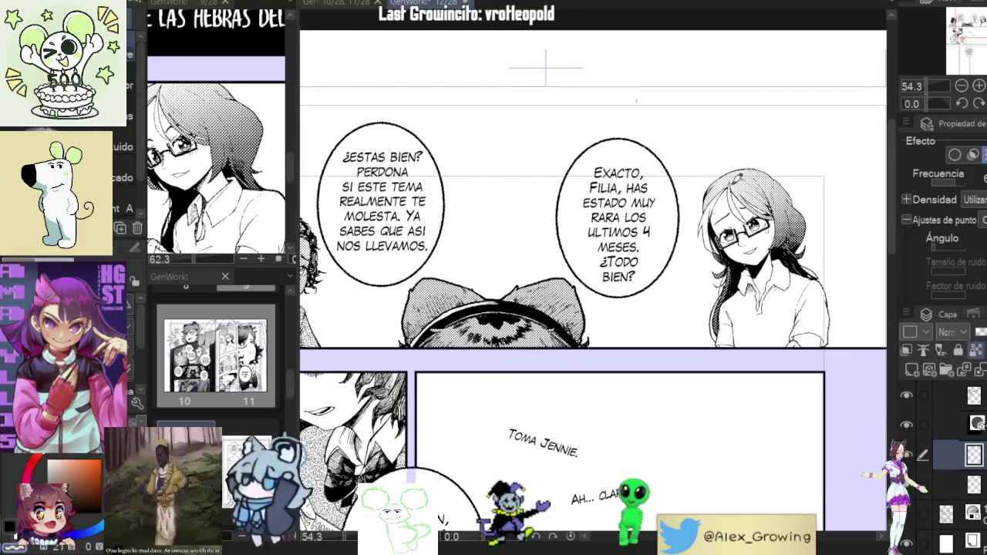
scroll(793, 178, up, 2)
scroll(792, 179, down, 3)
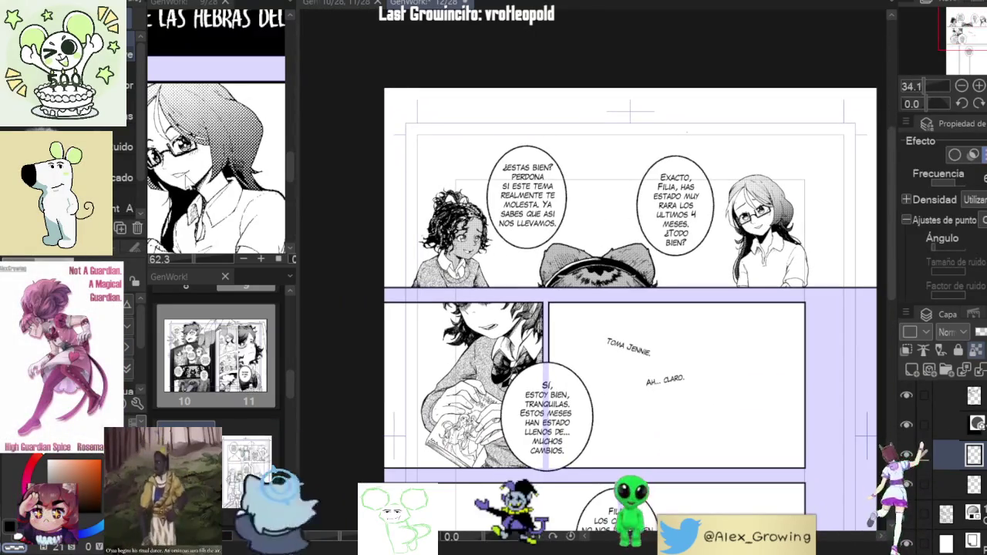
double_click(246, 343)
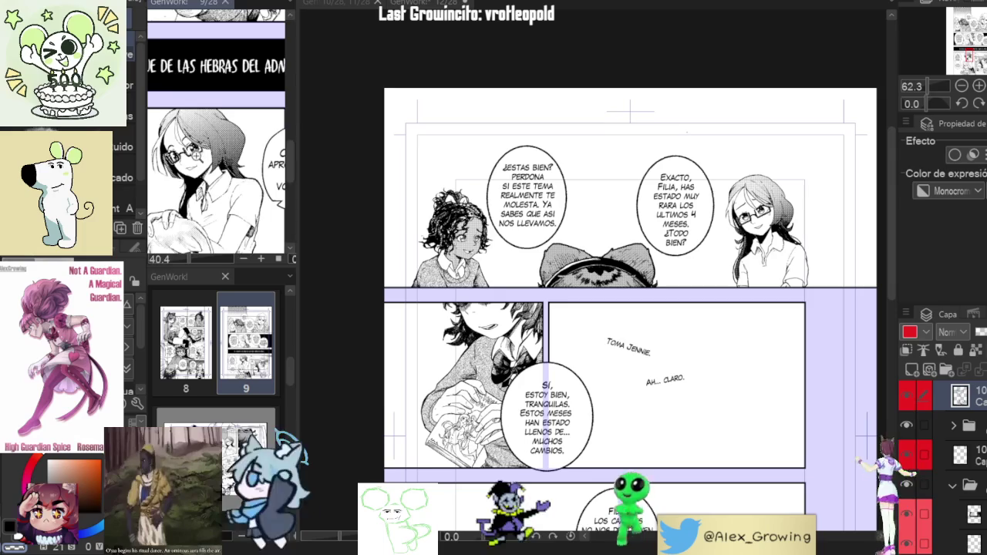
scroll(275, 153, down, 2)
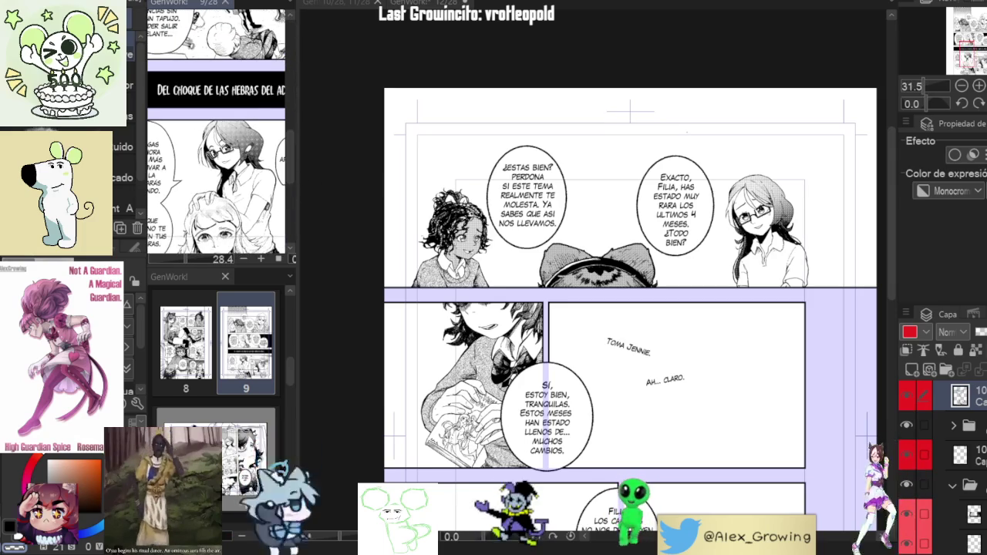
scroll(262, 154, up, 1)
scroll(262, 153, up, 1)
scroll(262, 153, up, 1)
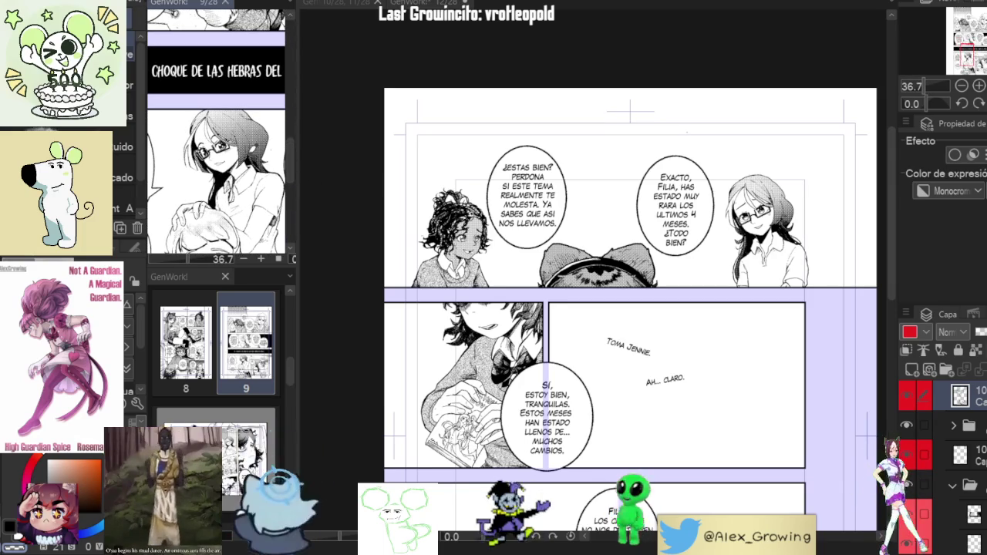
click(623, 57)
scroll(741, 229, up, 1)
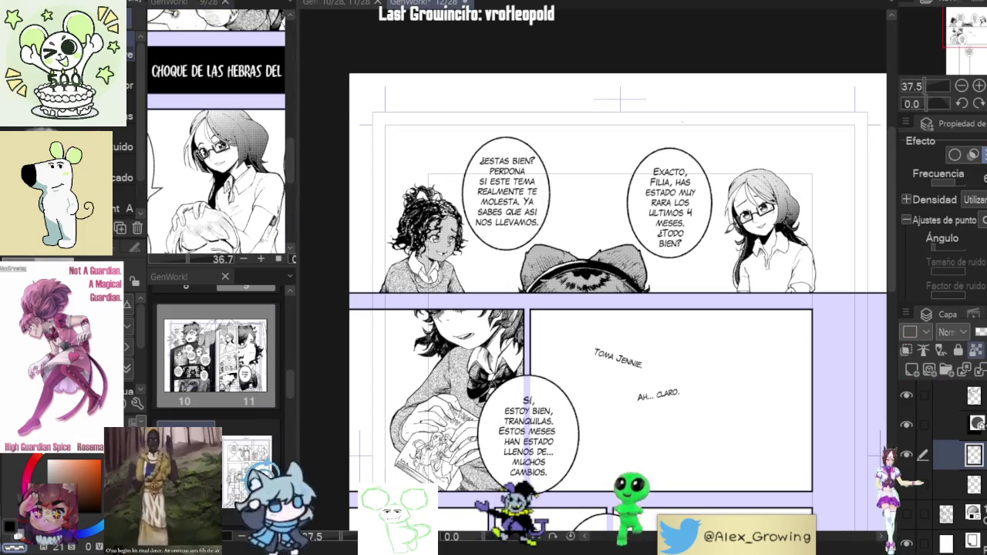
scroll(740, 229, up, 1)
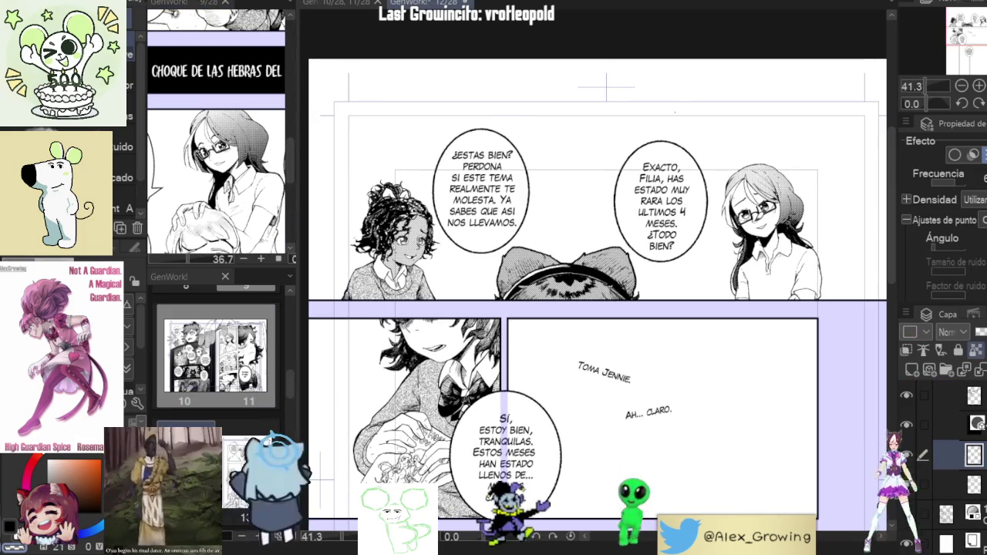
scroll(787, 217, up, 3)
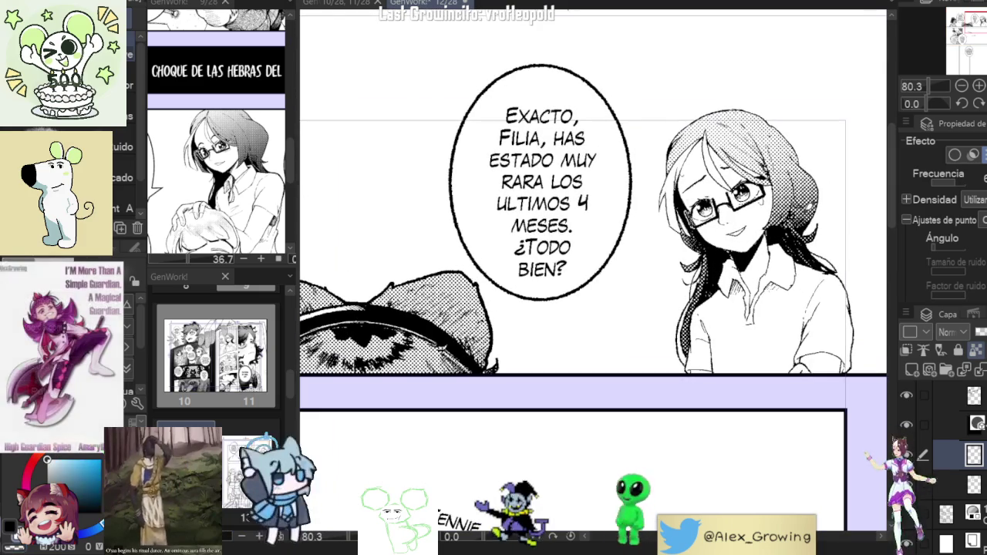
scroll(802, 204, down, 2)
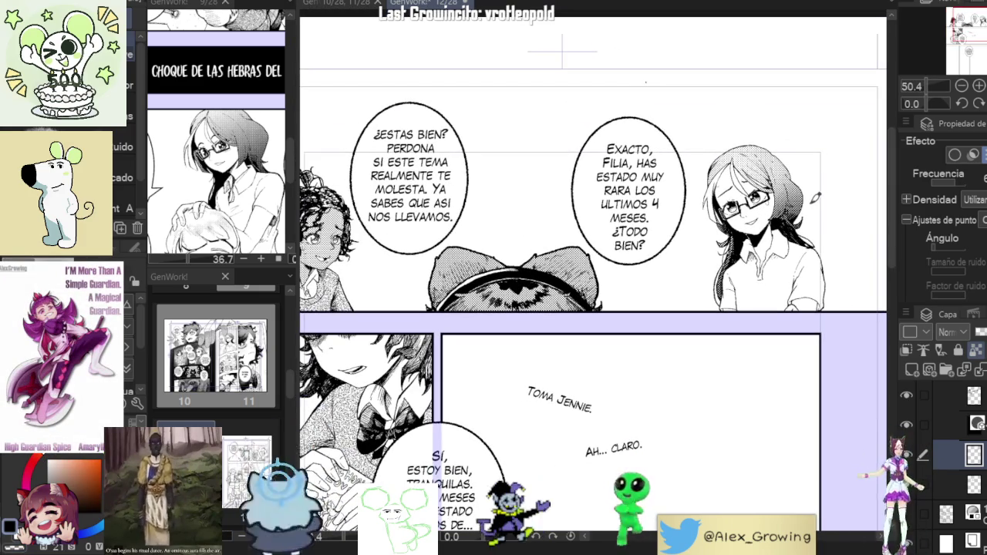
scroll(792, 163, down, 2)
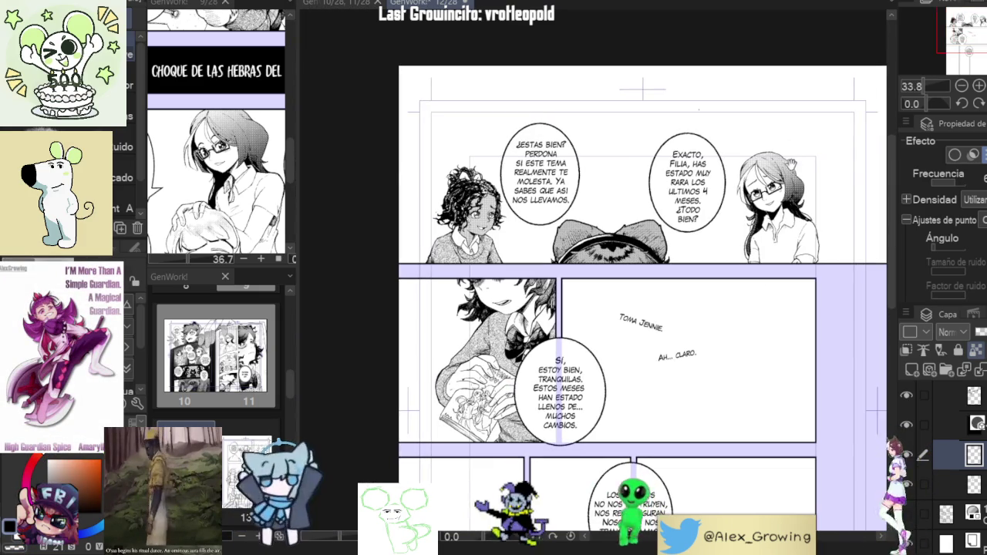
scroll(800, 163, up, 1)
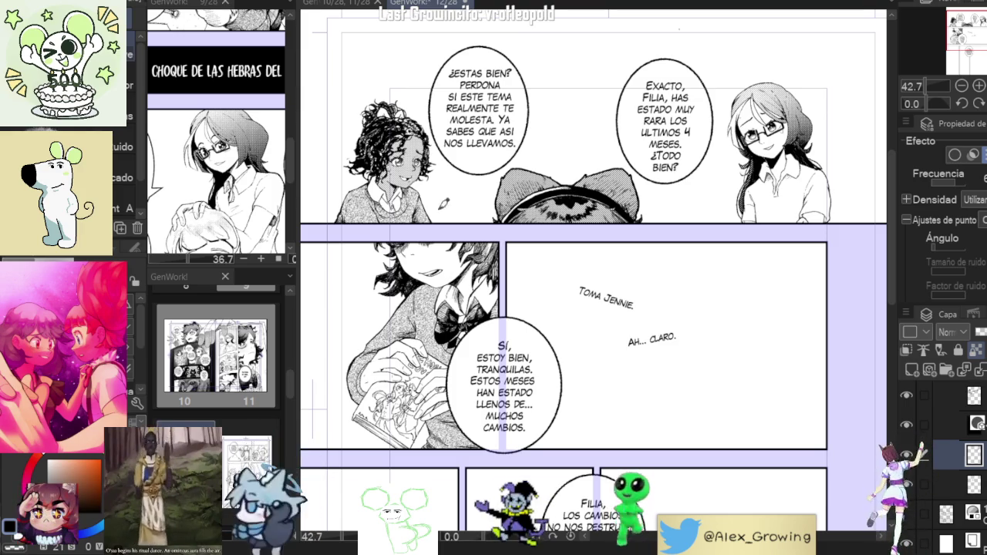
click(266, 163)
Return to the main manga page and recentre the panels in view
scroll(266, 163, up, 5)
scroll(266, 164, down, 2)
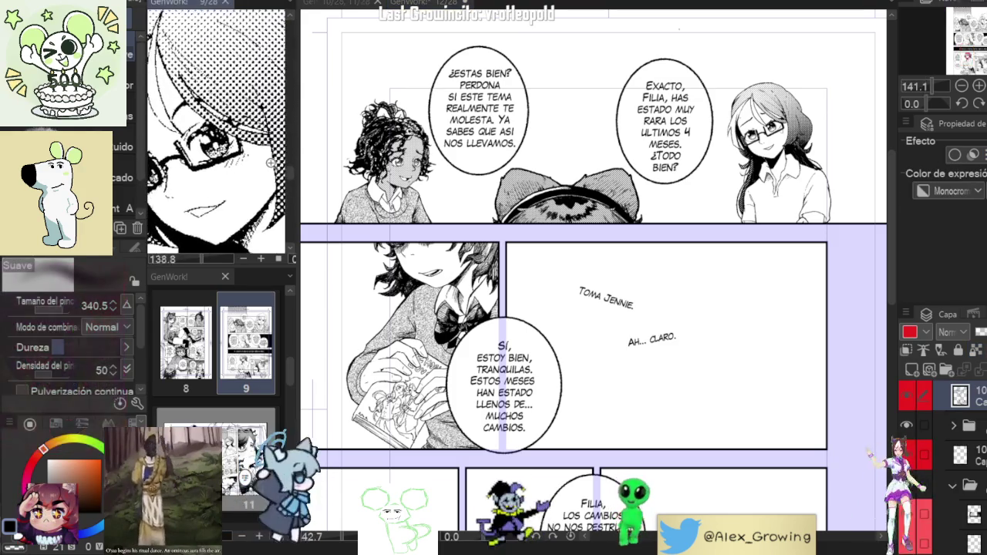
scroll(266, 163, down, 2)
scroll(266, 163, down, 2)
scroll(266, 164, down, 2)
scroll(266, 163, down, 2)
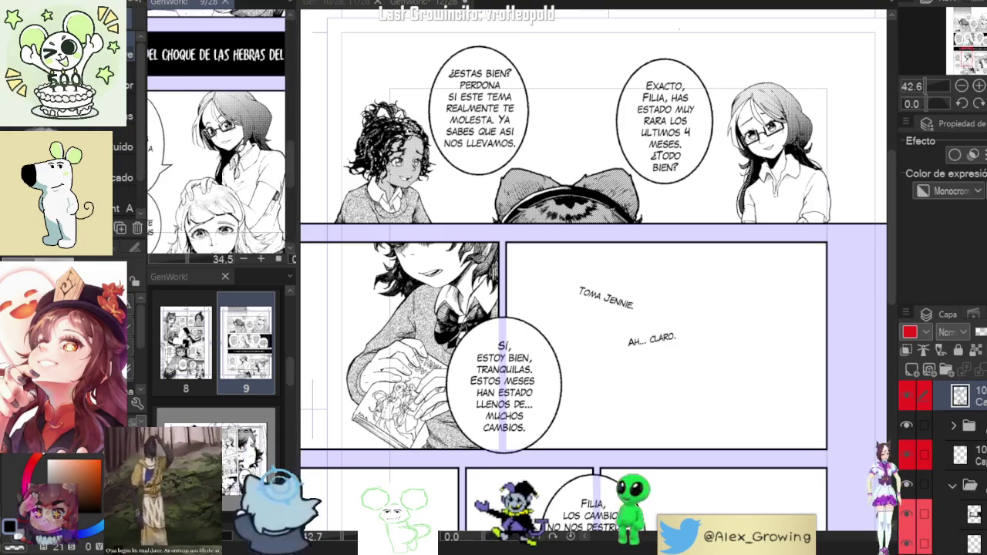
click(581, 262)
drag(582, 262, 608, 247)
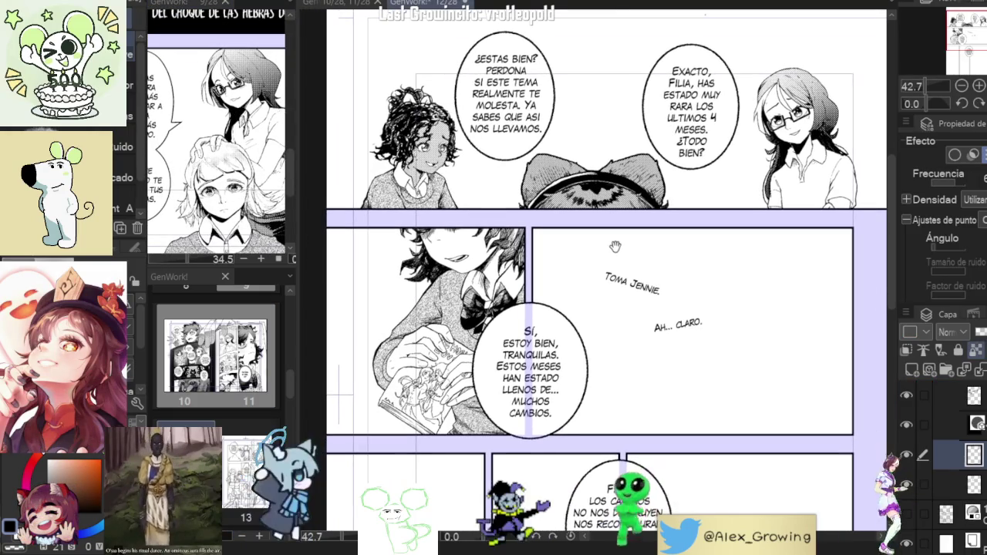
Select the sketch layer, switch to the Pen tool, and reveal the girl's pencil sketch
click(952, 451)
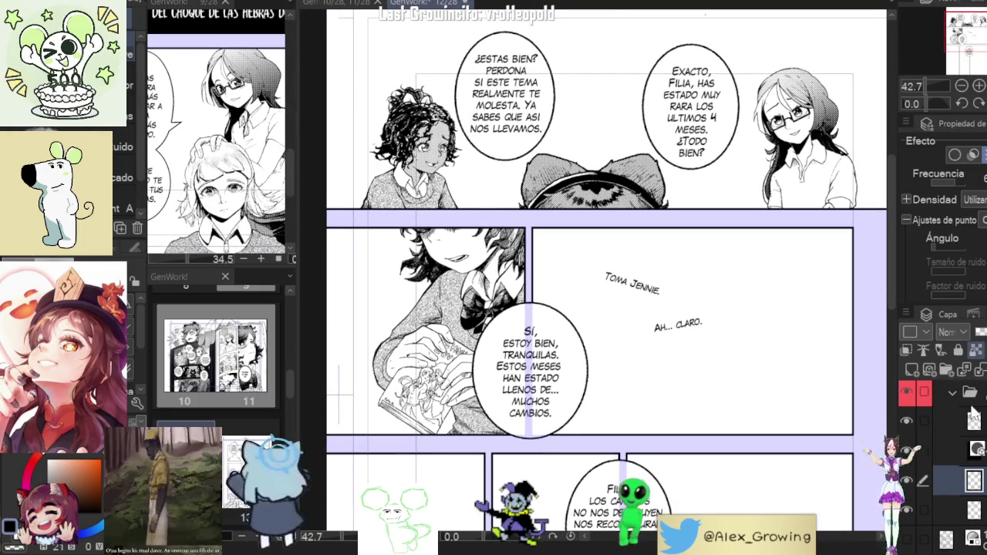
key(p)
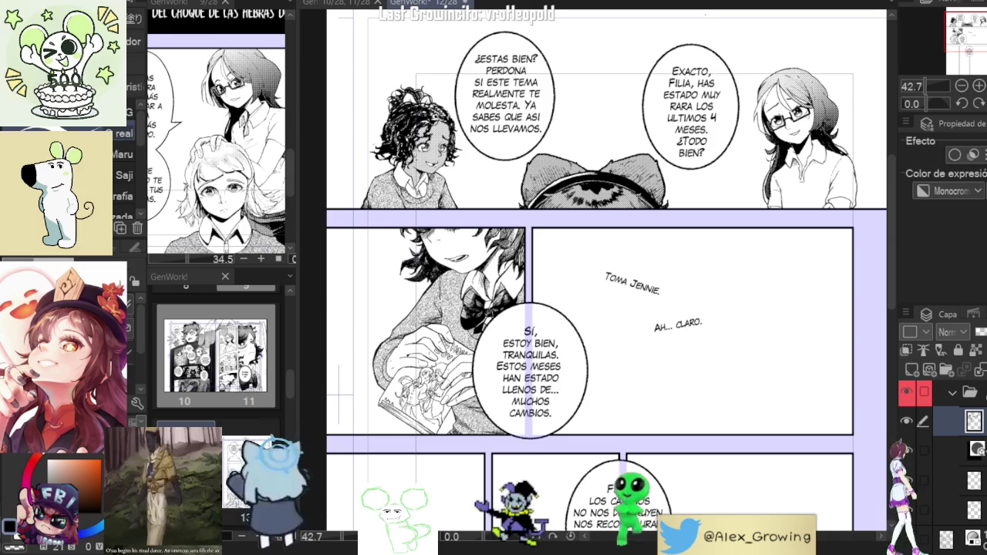
scroll(916, 518, down, 1)
click(908, 510)
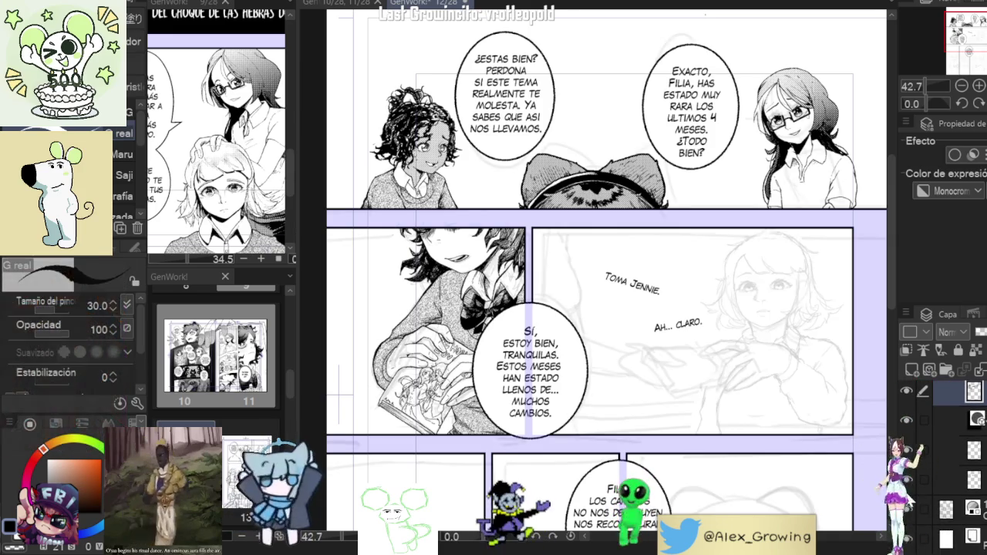
scroll(755, 304, up, 3)
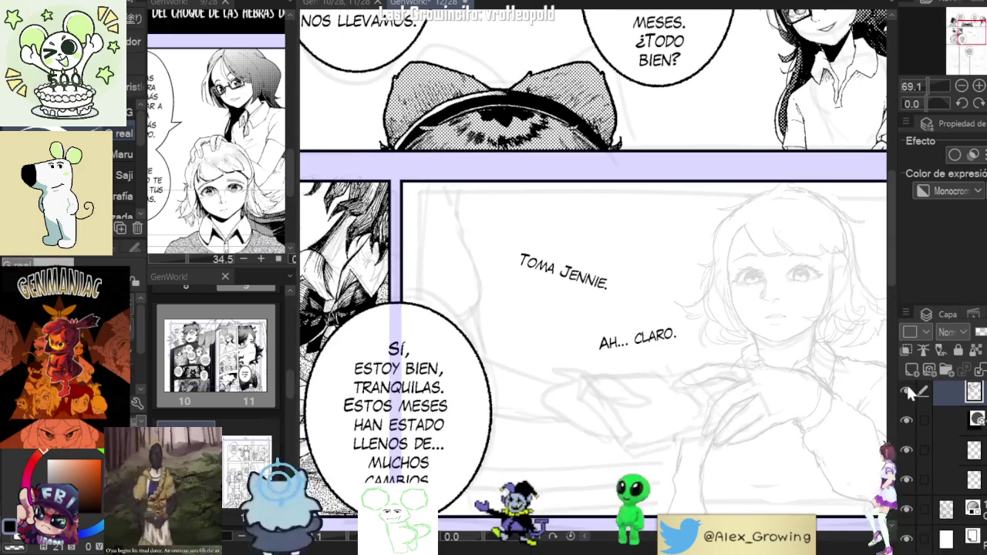
mouse_move(862, 308)
mouse_down()
mouse_move(760, 315)
mouse_move(741, 358)
mouse_up()
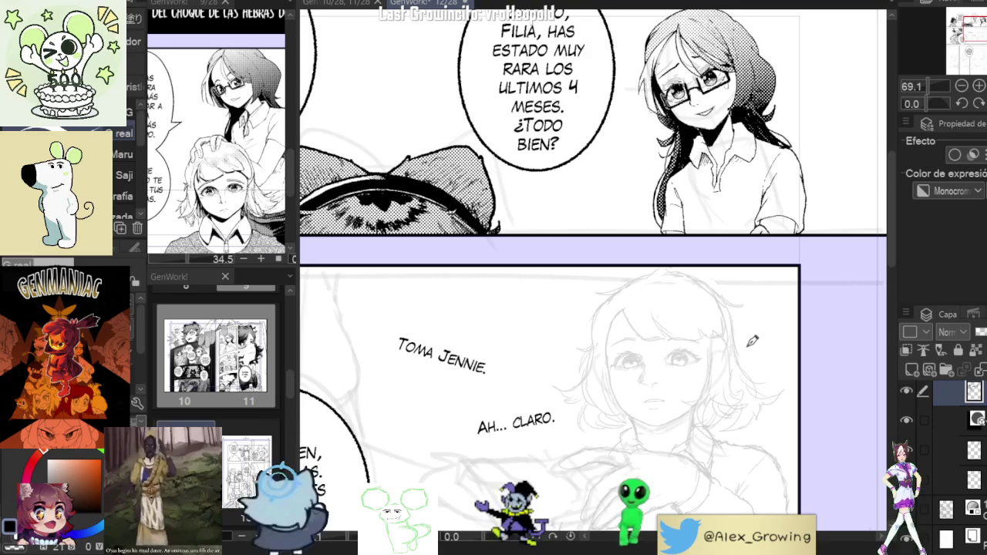
scroll(216, 355, up, 2)
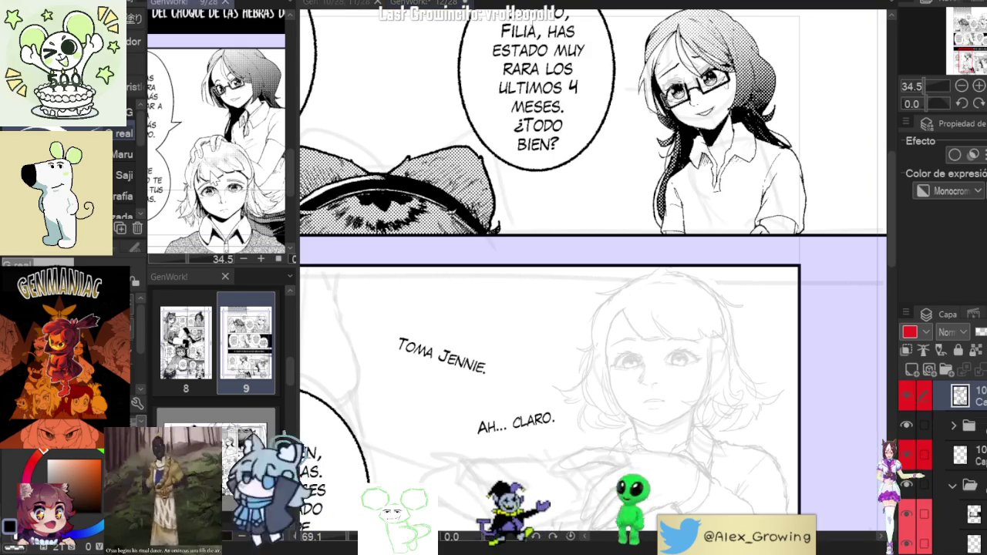
double_click(246, 343)
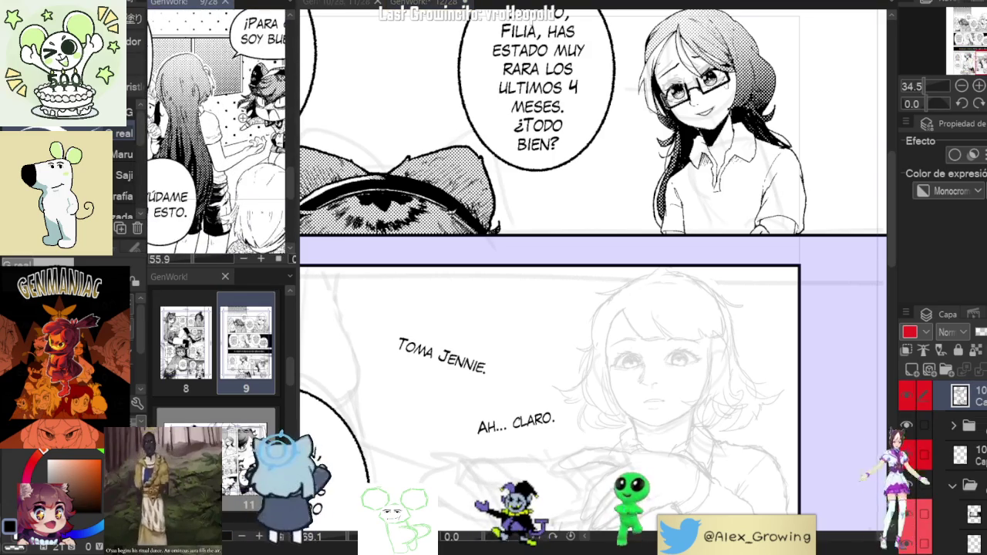
scroll(593, 270, down, 2)
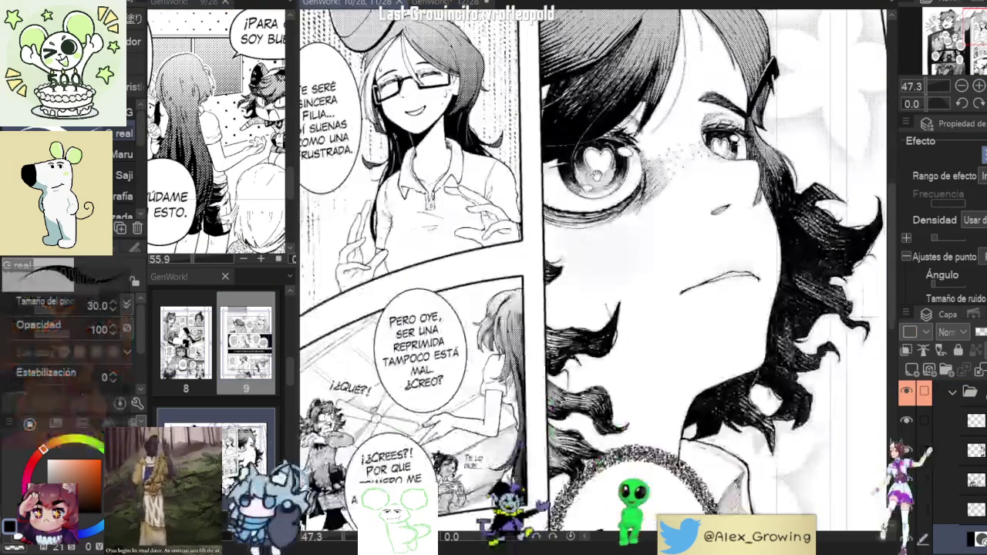
scroll(594, 270, down, 1)
scroll(594, 270, down, 1)
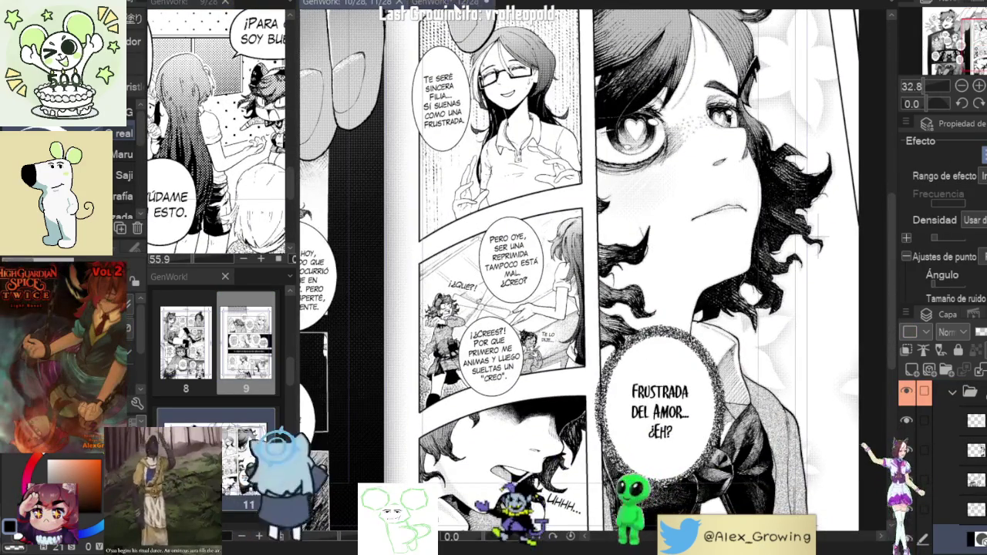
key(ctrl+Tab)
click(700, 194)
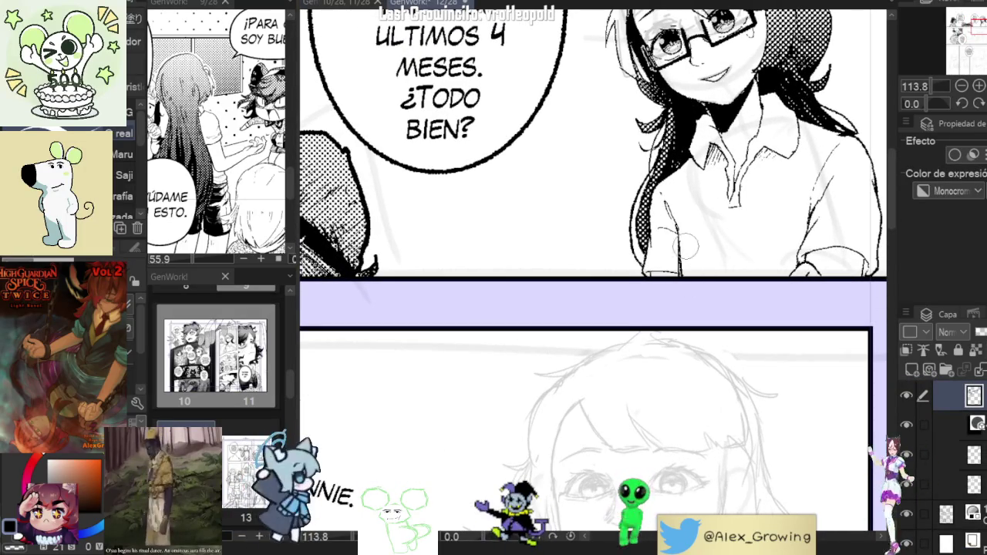
alt+click(759, 281)
alt+click(758, 281)
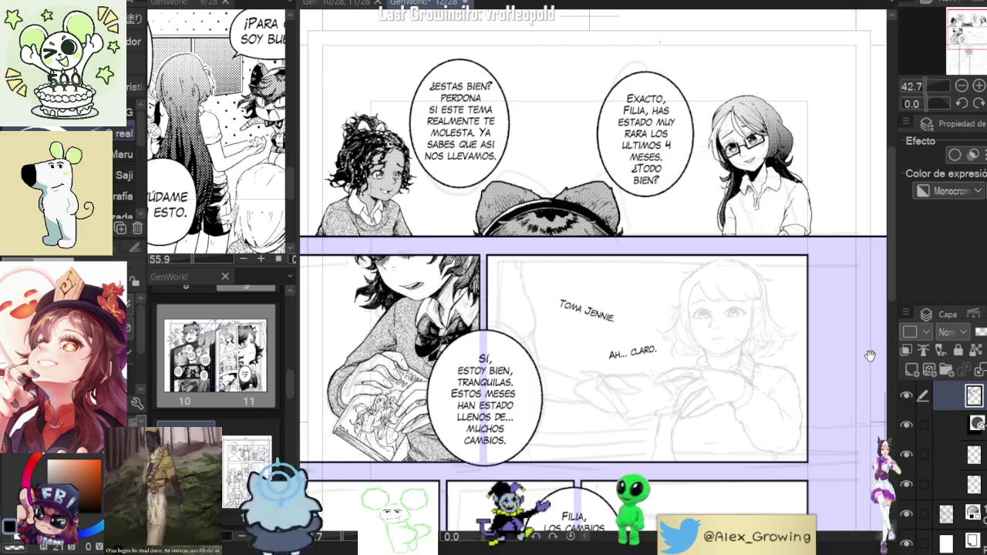
drag(869, 356, 808, 209)
scroll(754, 287, up, 3)
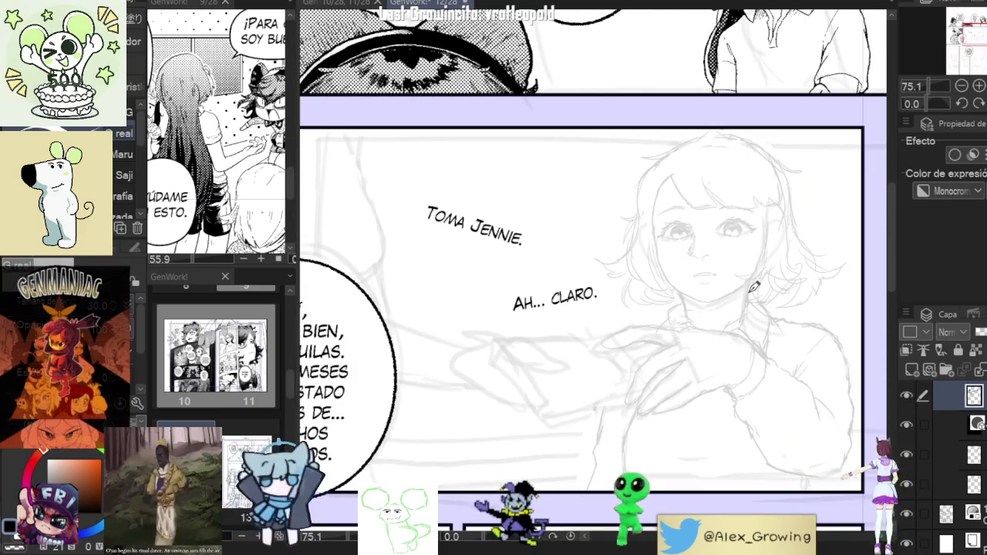
click(906, 397)
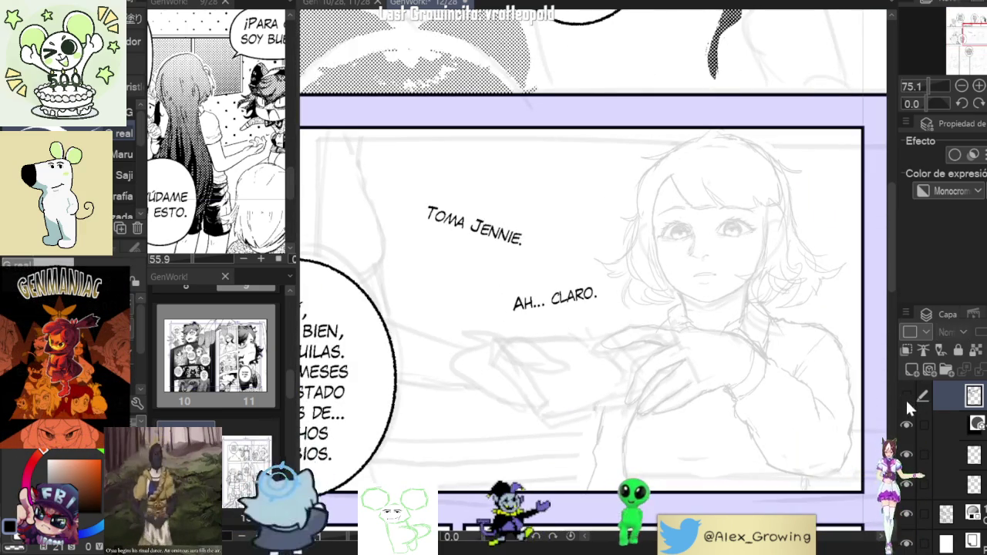
key(ctrl+minus)
key(ctrl+minus)
click(907, 395)
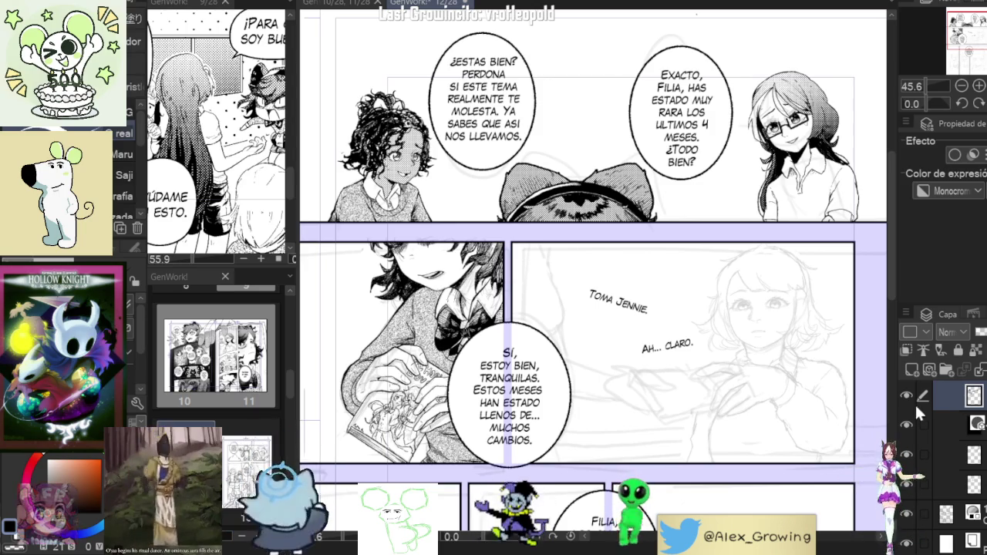
scroll(761, 312, up, 2)
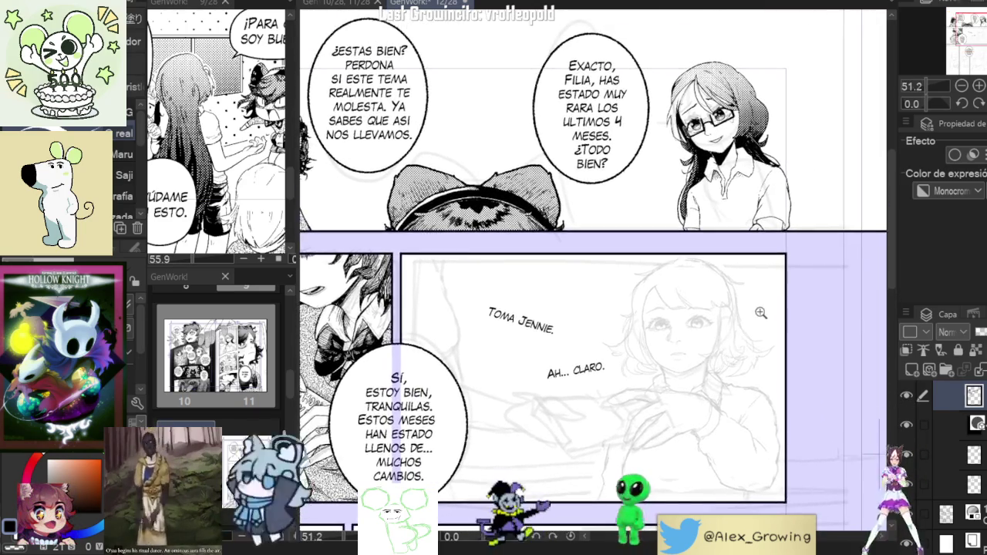